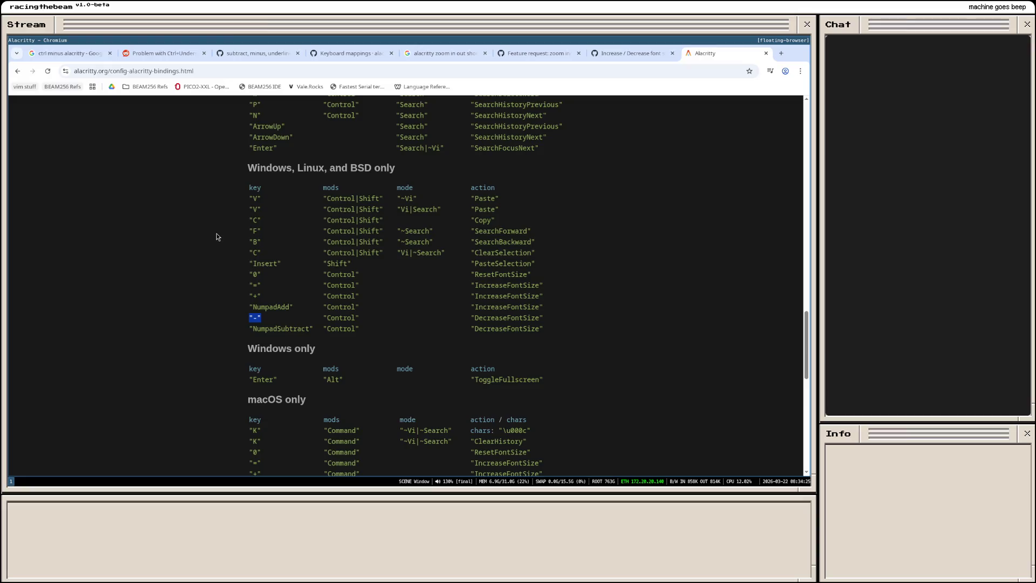
Step: Enlarge the terminal font, tile it left of the browser, and list the home directory
key("ctrl+equal")
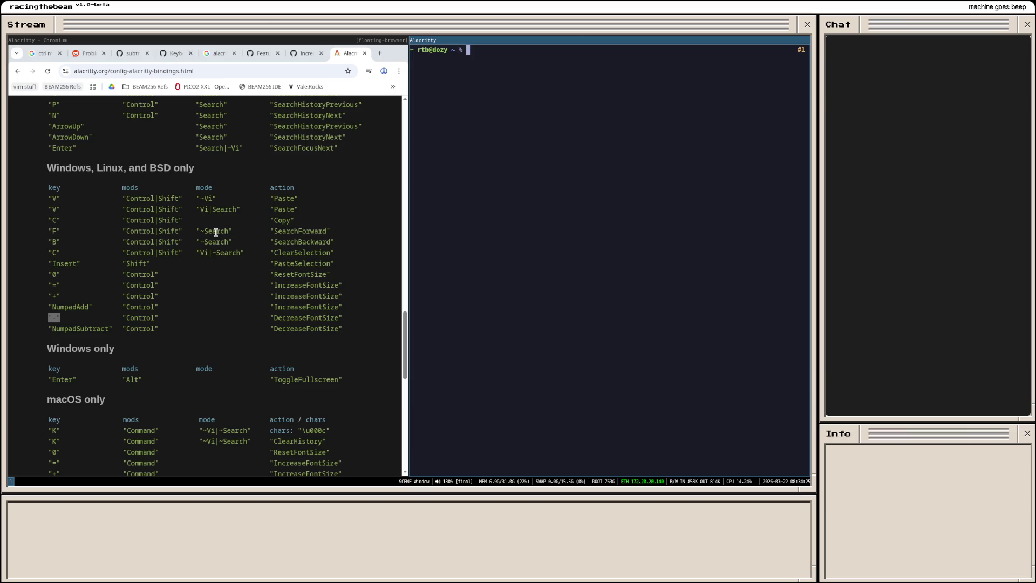
key("super+shift+Left")
type("ls")
key("Return")
Step: Enter rtb/beam256 and list its files, then close the browser and switch to the BEAM256 IDE
type("p ")
type("rr")
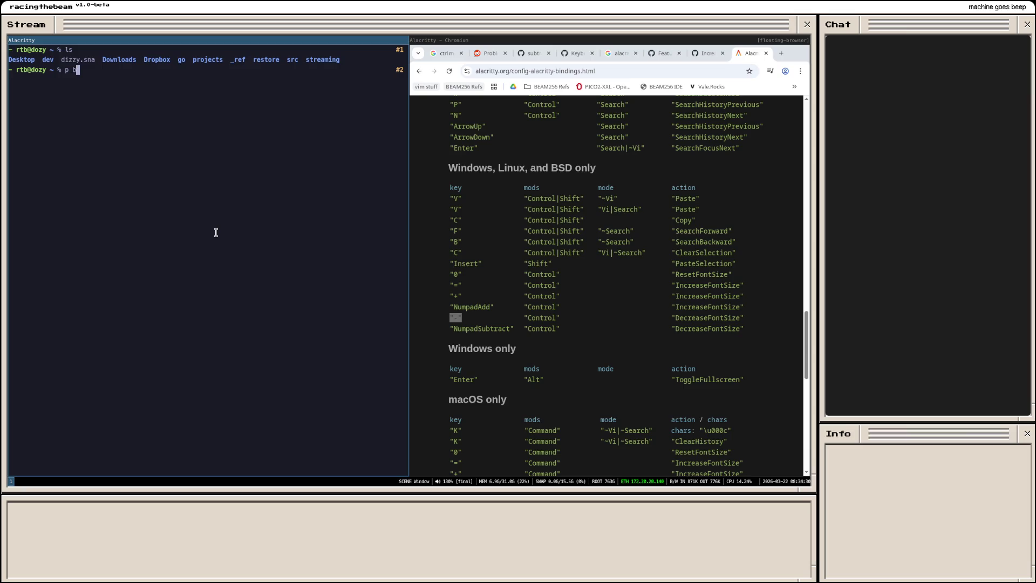
key("BackSpace")
type("tb/b")
key("Tab")
key("Return")
type("ls")
key("Return")
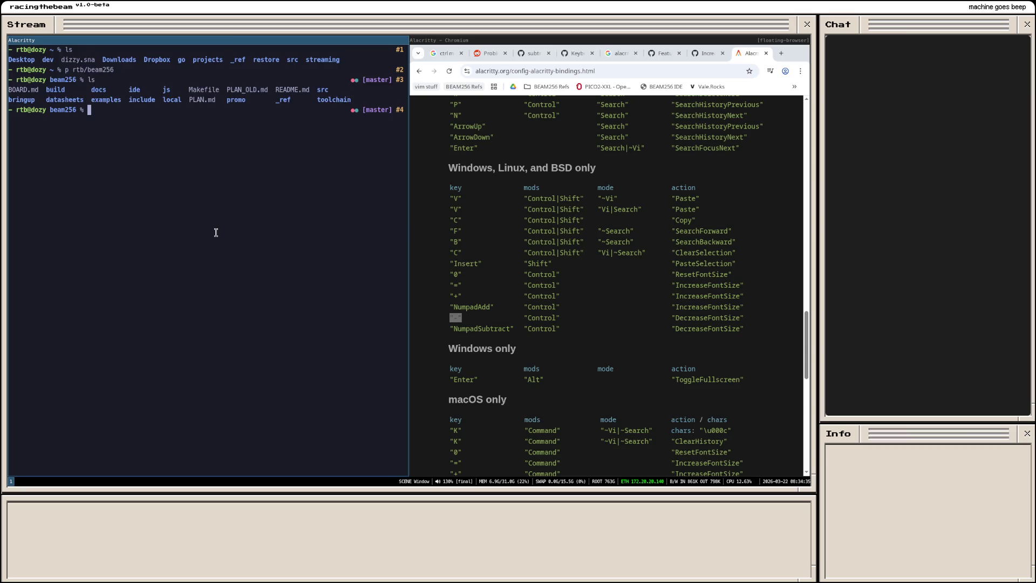
key("super+b")
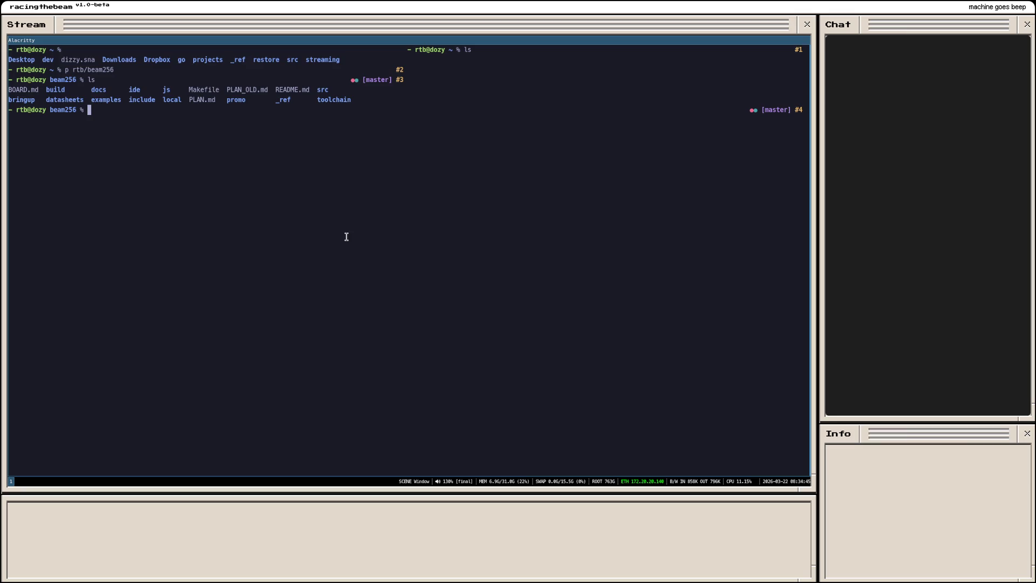
key("alt+Tab")
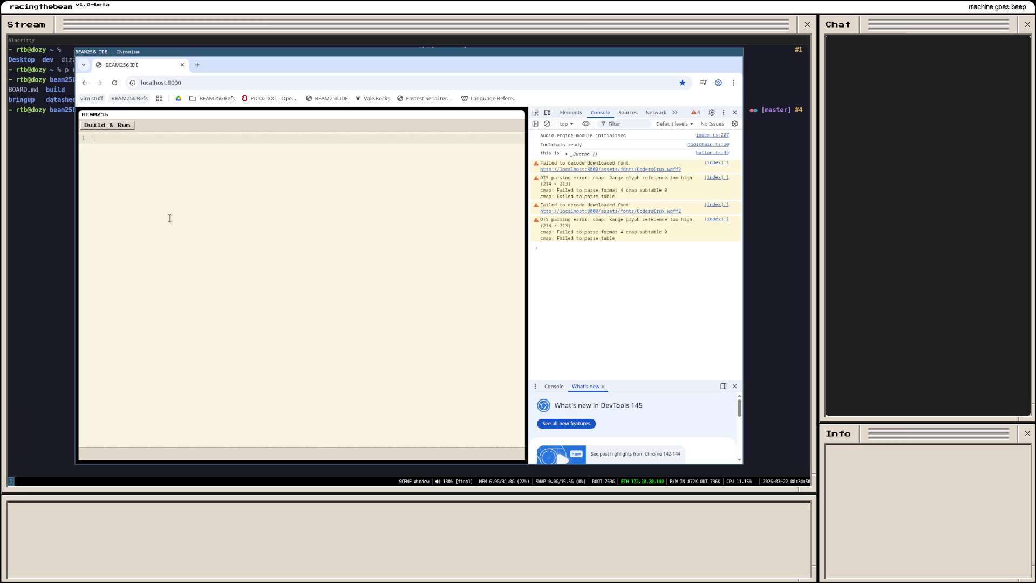
Step: Reload the IDE page, put the caret on line 1, and zoom to 200%
key("ctrl+r")
left_click(130, 139)
key("ctrl+plus")
key("ctrl+plus")
key("ctrl+plus")
key("ctrl+plus")
key("ctrl+plus")
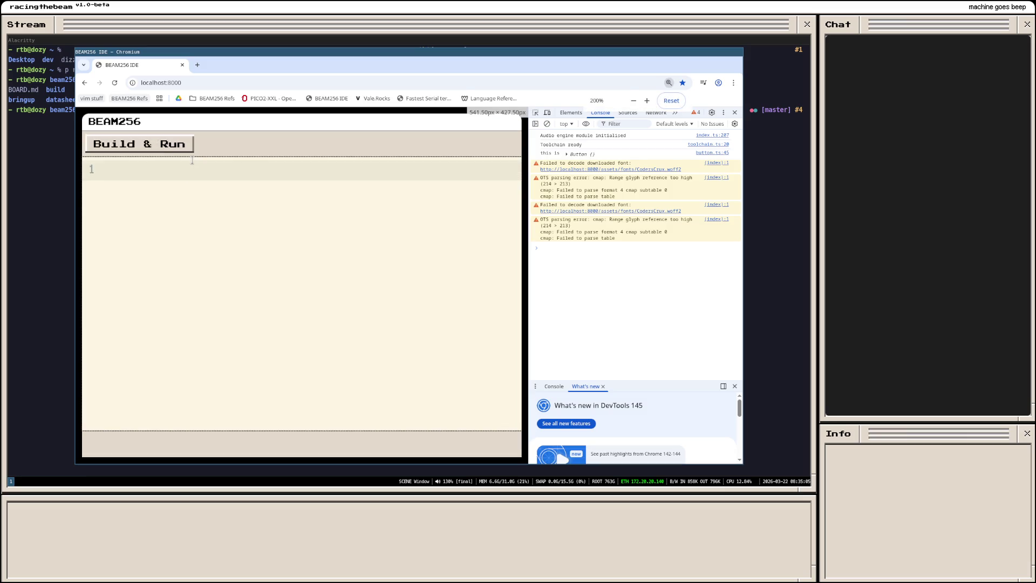
Step: Write function foo() { console.log("asdaddsasdd", true); } in the editor, fixing typos
type("function foo() {")
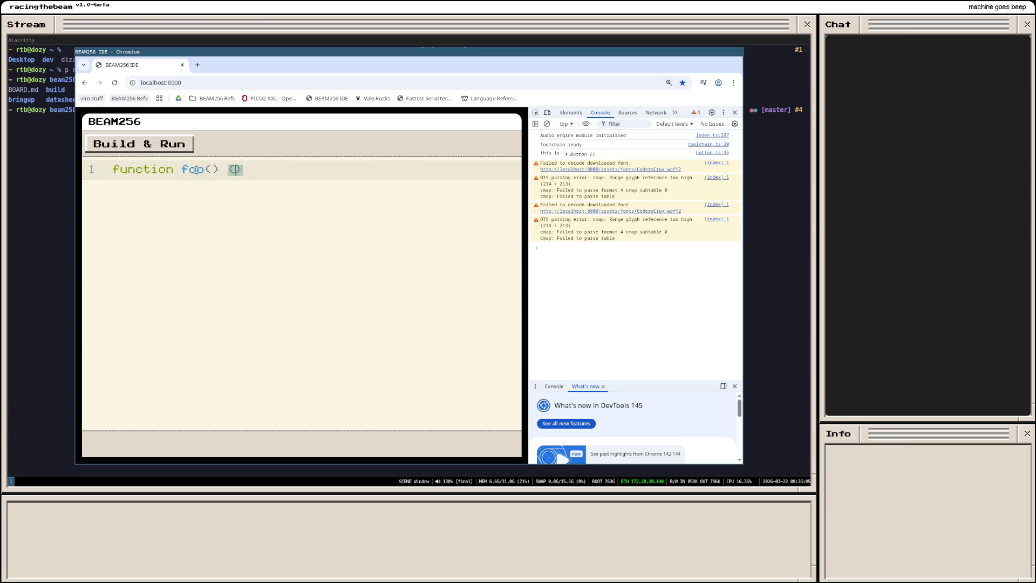
key("Return")
type("console.log(\"asdaddsasdd\", truie")
key("BackSpace")
key("BackSpace")
type("e")
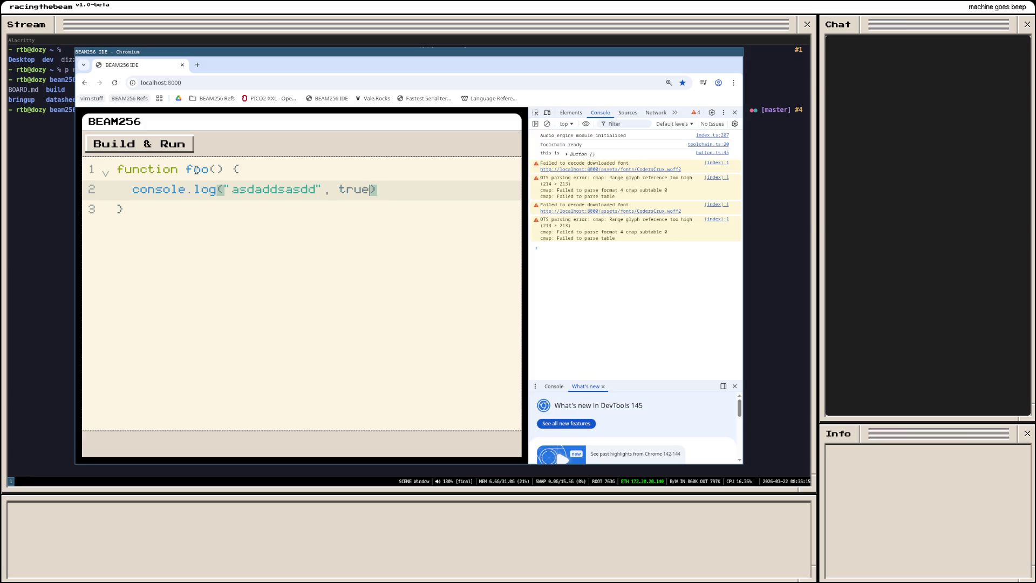
type(");")
key("Left")
key("Left")
key("BackSpace")
key("BackSpace")
key("BackSpace")
type("rue")
key("Down")
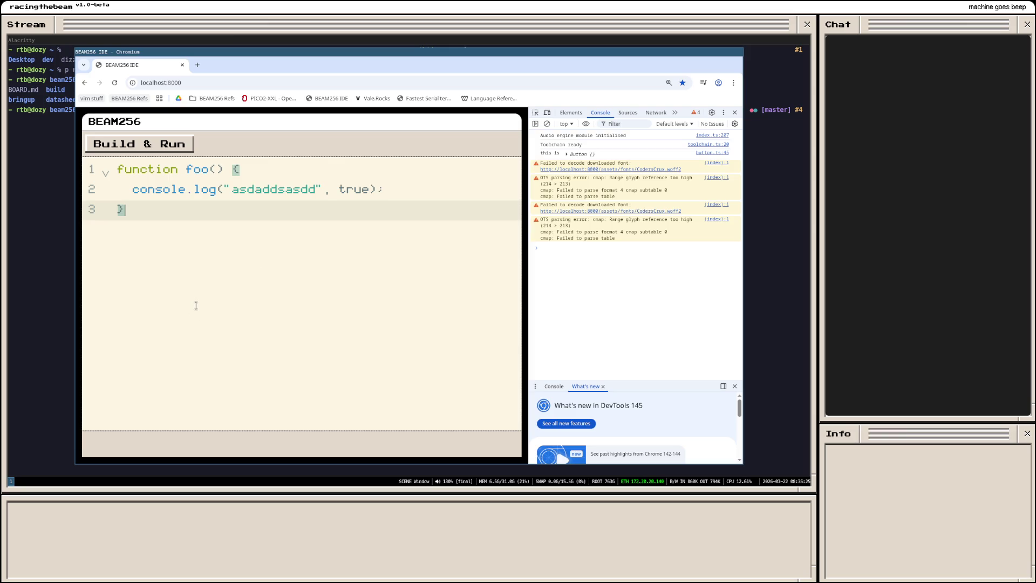
Step: Zoom the page back out twice and close the IDE browser window
key("ctrl+minus")
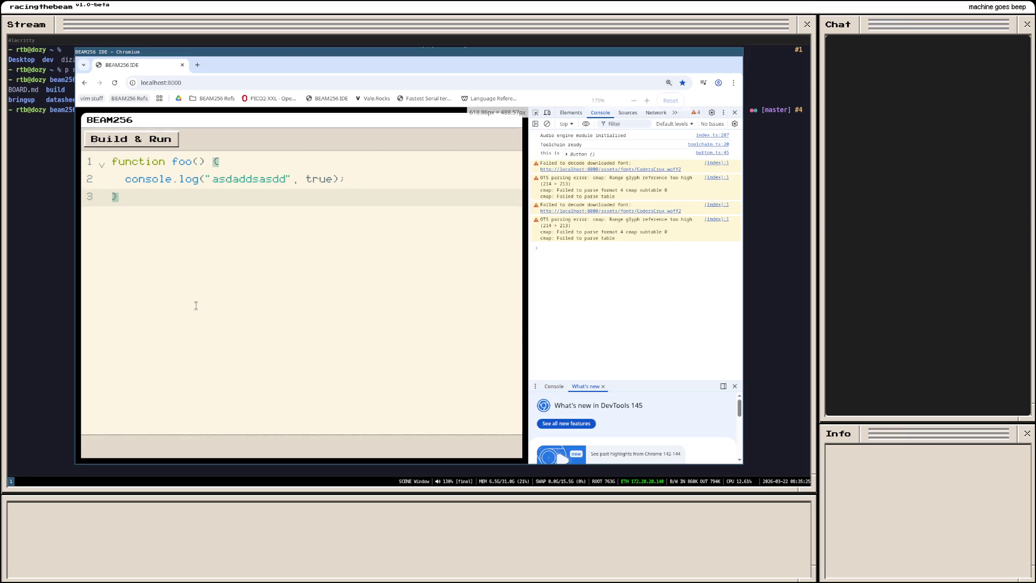
key("ctrl+minus")
key("ctrl+minus")
key("ctrl+minus")
key("ctrl+minus")
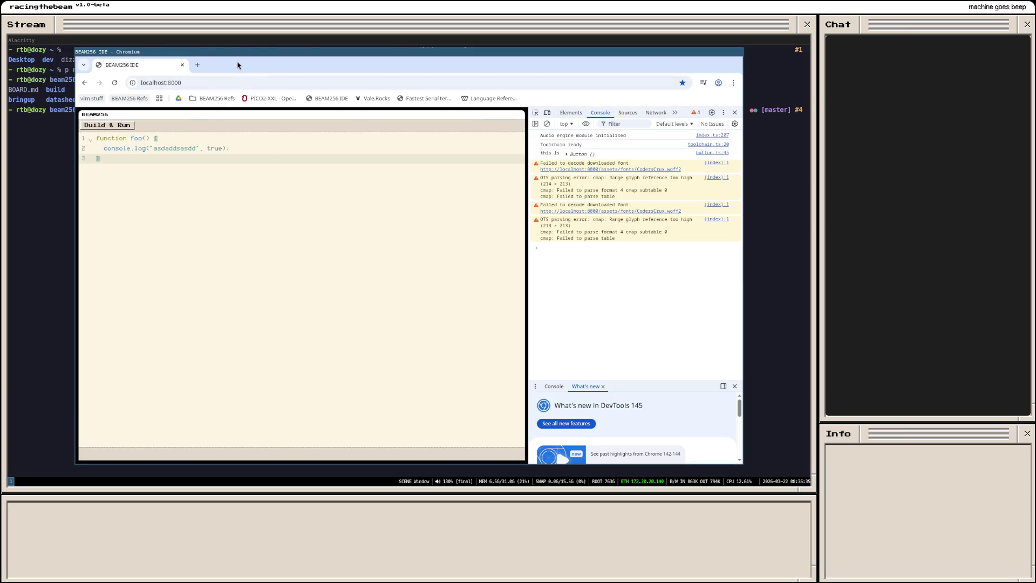
key("ctrl+w")
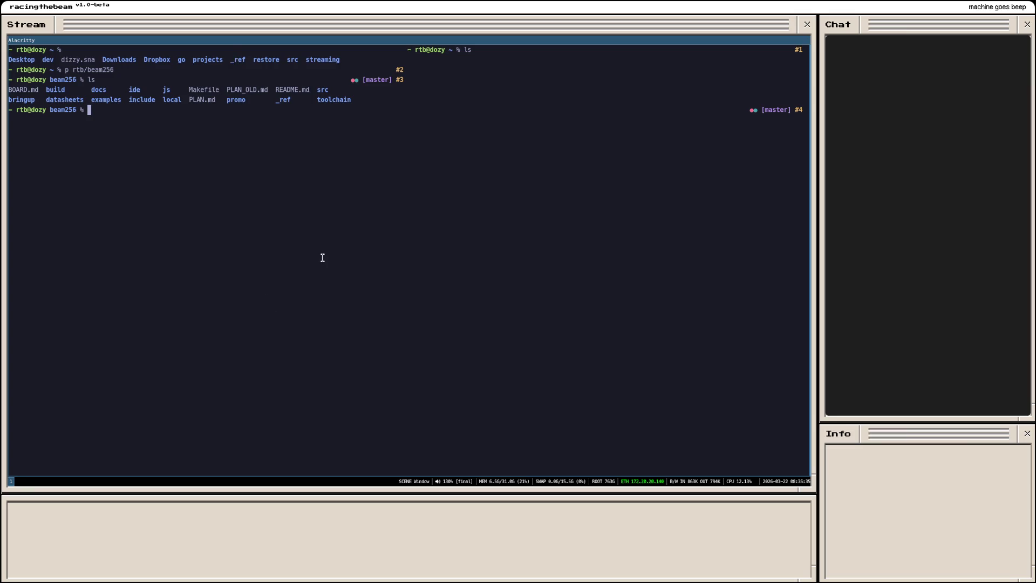
Step: Launch nvim in beam256, browse the Neotree file tree, then quit with :qa
type("nvim")
key("Return")
key("ctrl+n")
key("j")
key("j")
key("j")
key("j")
key("j")
key("j")
key("j")
key("k")
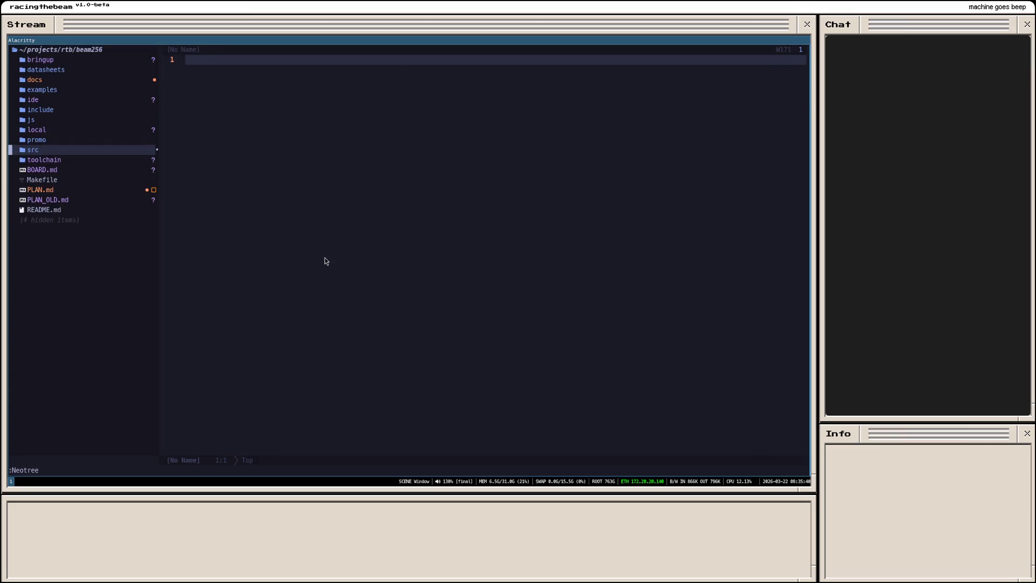
key("k")
key("k")
key("k")
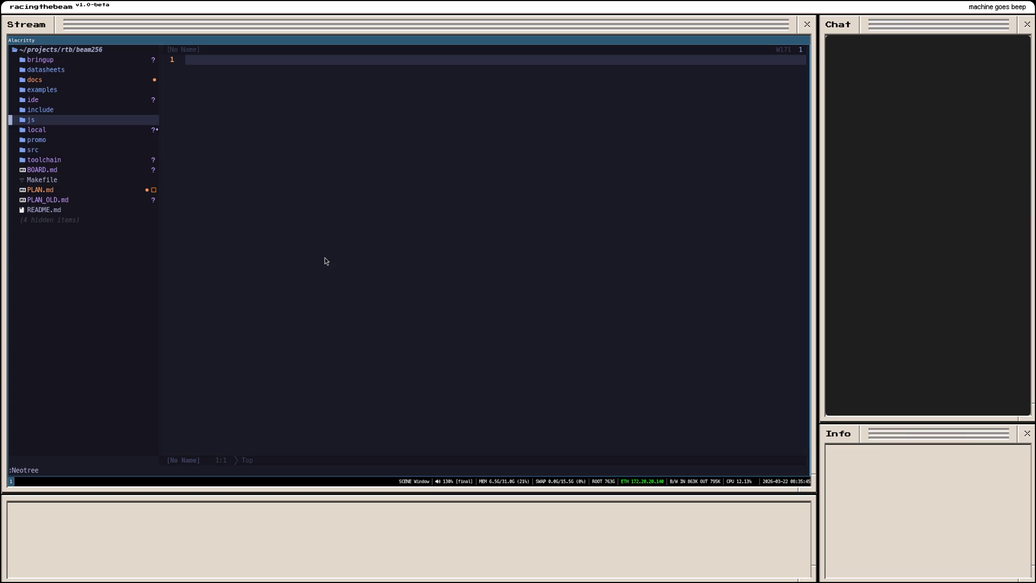
key("j")
key("j")
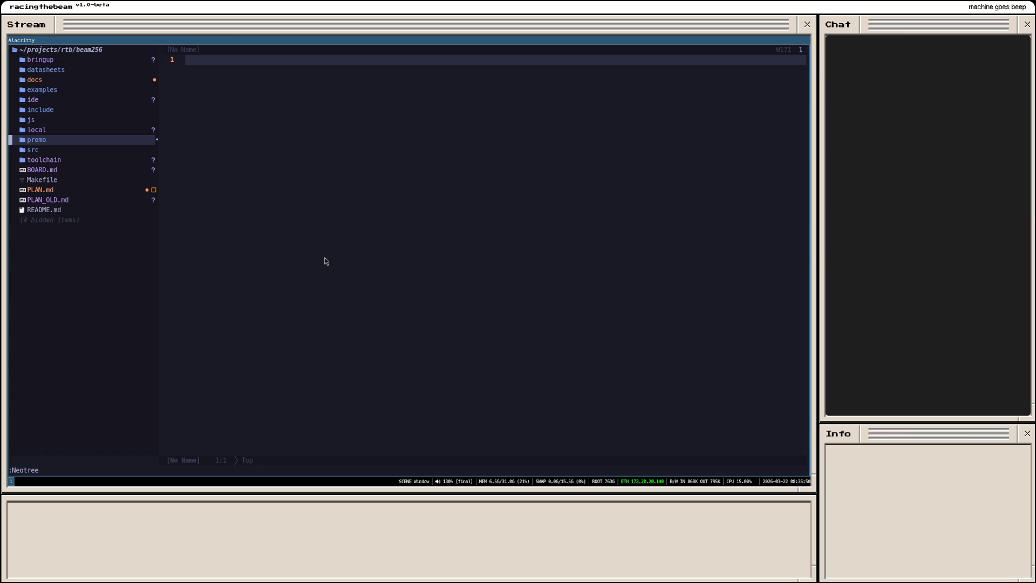
key("k")
key("k")
type(":qa")
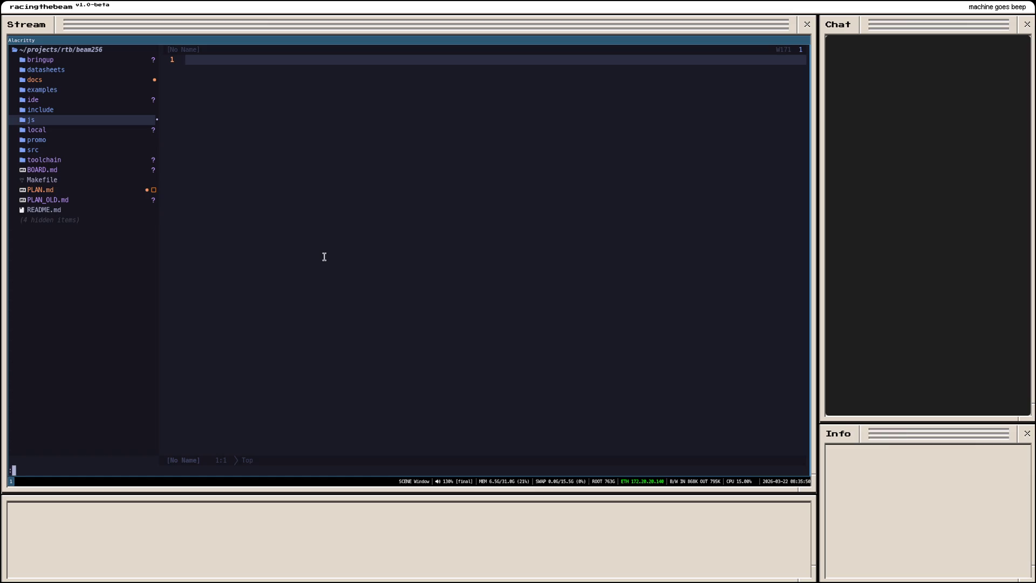
key("Return")
Step: Change into ide/, start vim, and open scripts/build.ts from the Neotree tree
type("cd i")
key("Tab")
key("Tab")
key("Return")
type("vim")
key("Return")
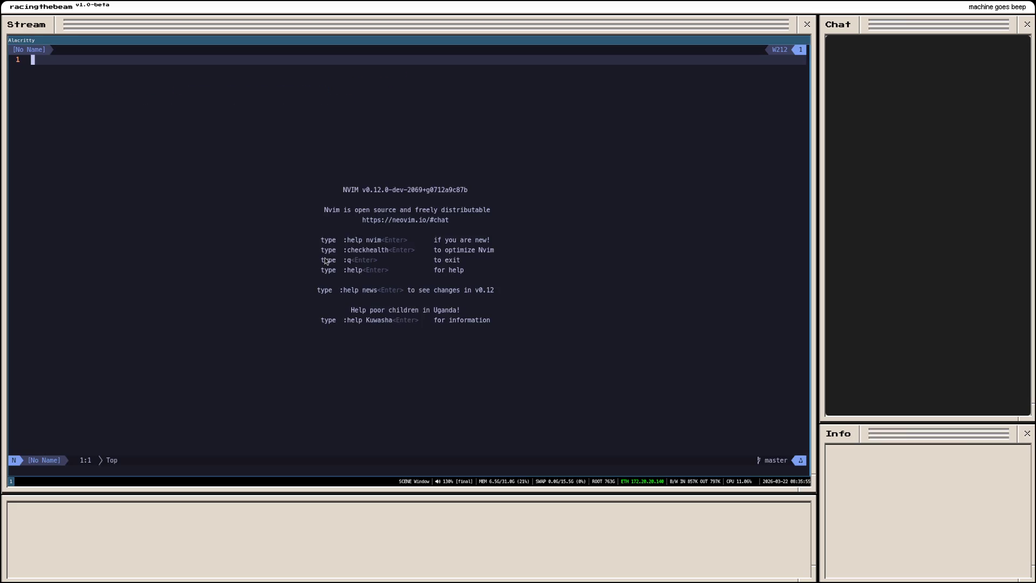
key("ctrl+n")
key("j")
key("j")
key("j")
key("j")
key("k")
key("Return")
key("j")
key("Return")
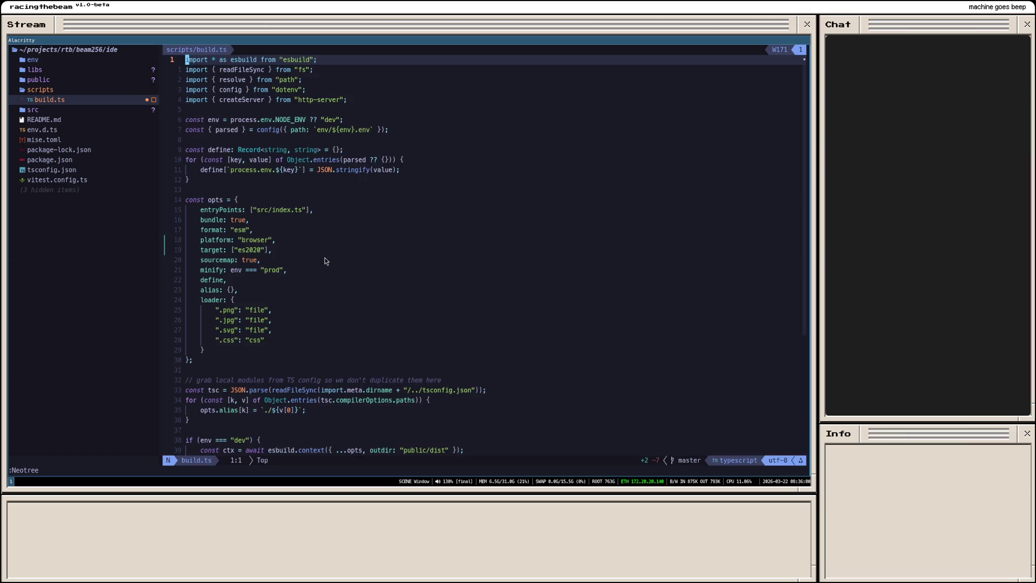
Step: Move to the format line in build.ts and toggle a Visual Line selection on and off
left_click(284, 241)
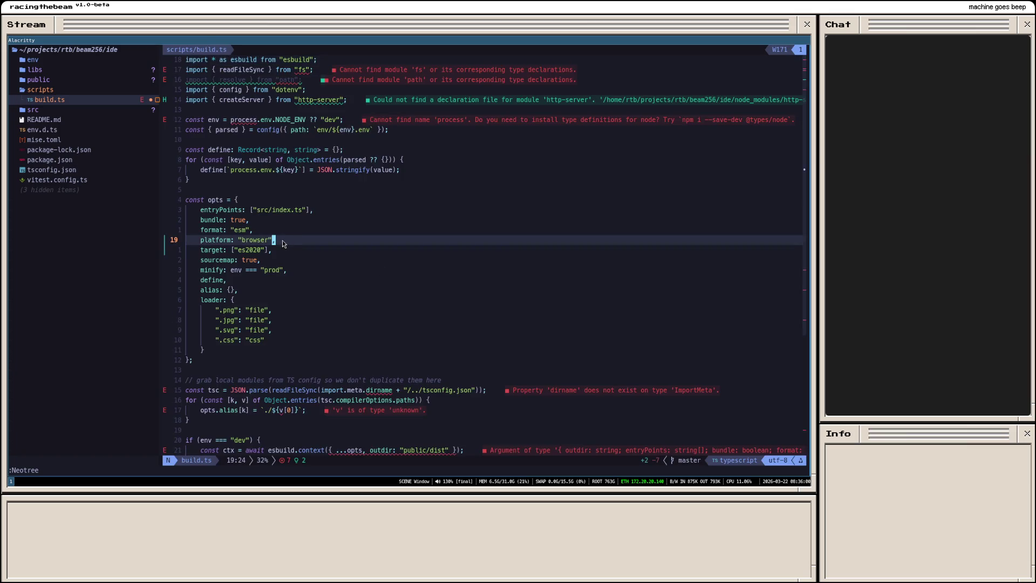
key("k")
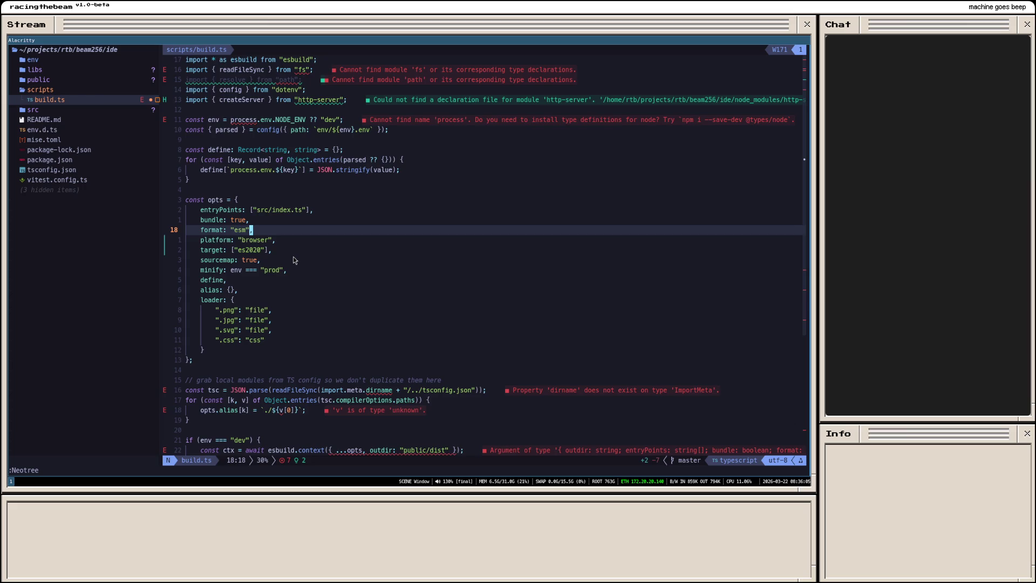
key("h")
key("shift+v")
key("Escape")
Step: Expand the src folder in Neotree and open public/index.html
left_click(49, 110)
double_click(60, 114)
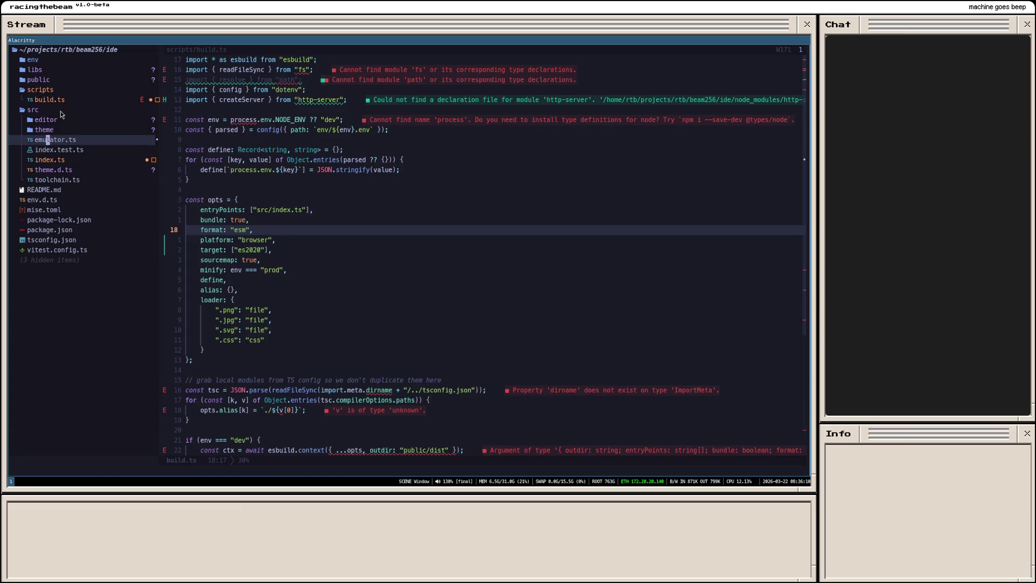
key("k")
key("k")
key("k")
key("Return")
key("j")
key("j")
key("j")
key("Return")
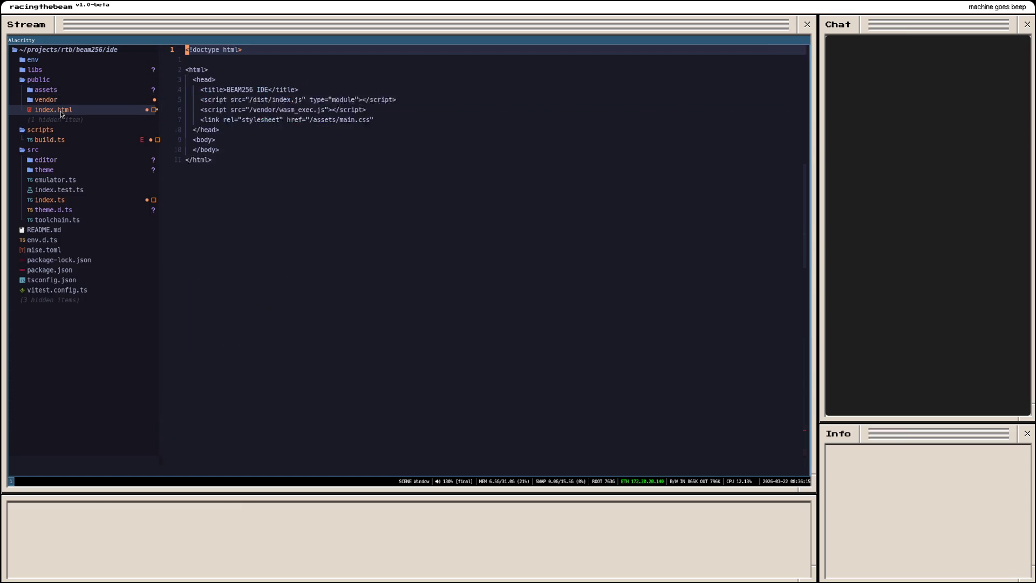
left_click(315, 114)
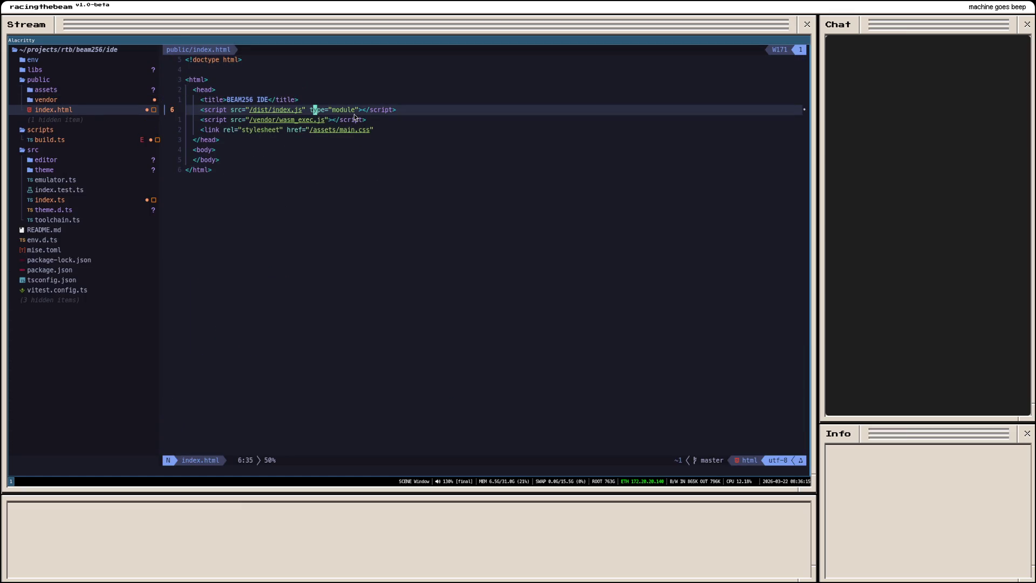
key("shift+v")
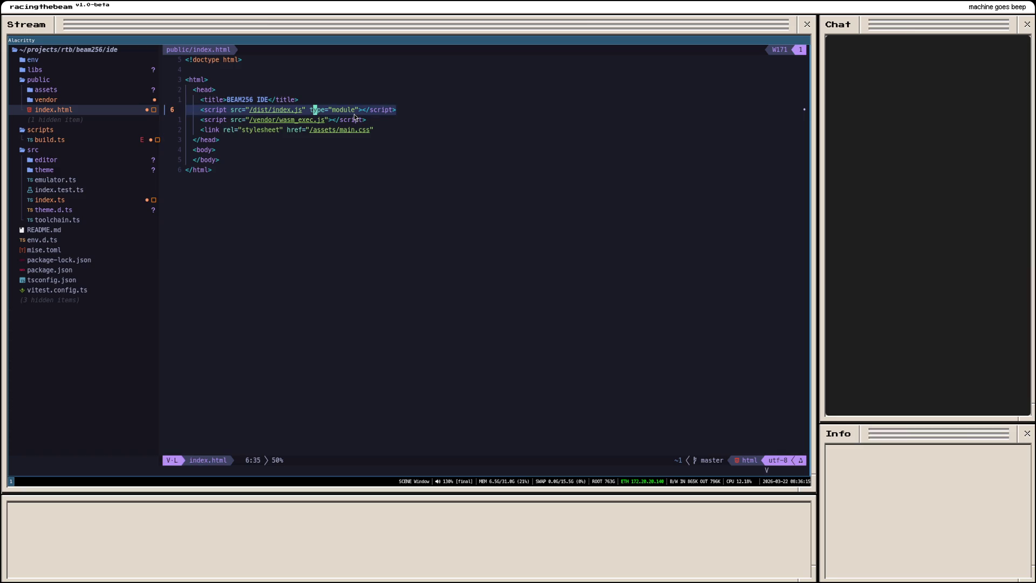
key("k")
key("k")
key("j")
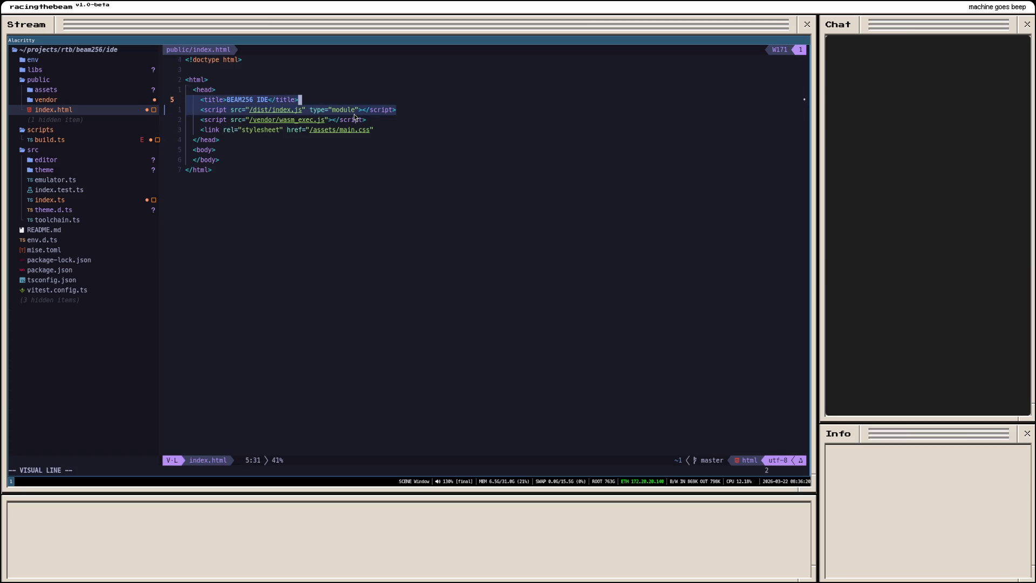
key("j")
key("Escape")
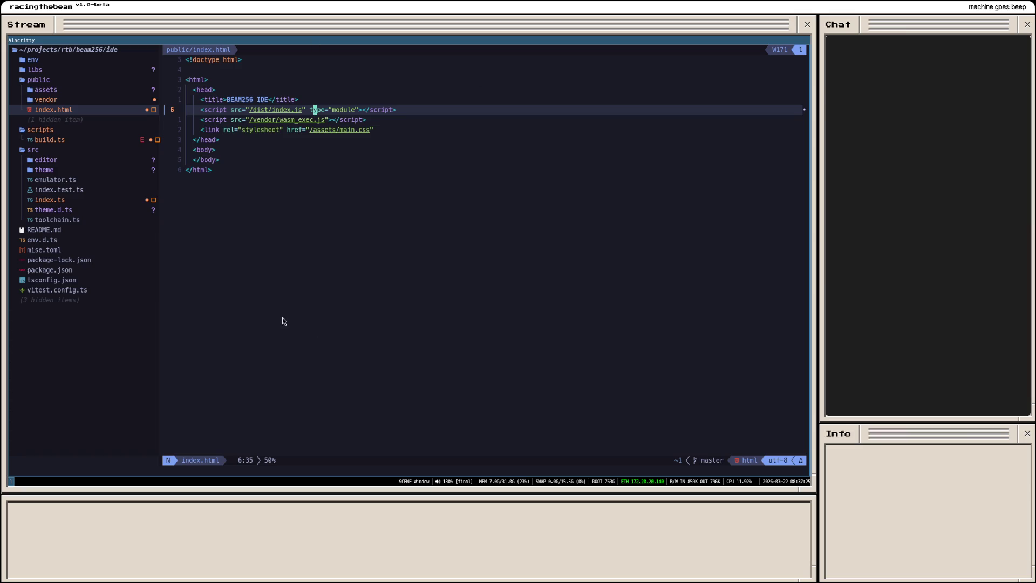
left_click(263, 244)
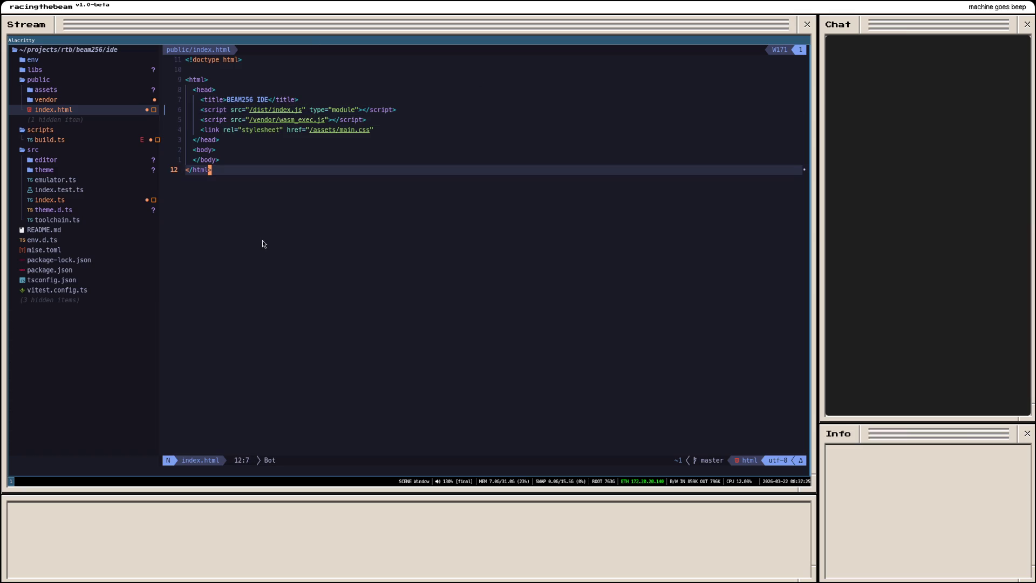
key("shift+v")
key("k")
key("k")
key("k")
key("k")
key("k")
key("Escape")
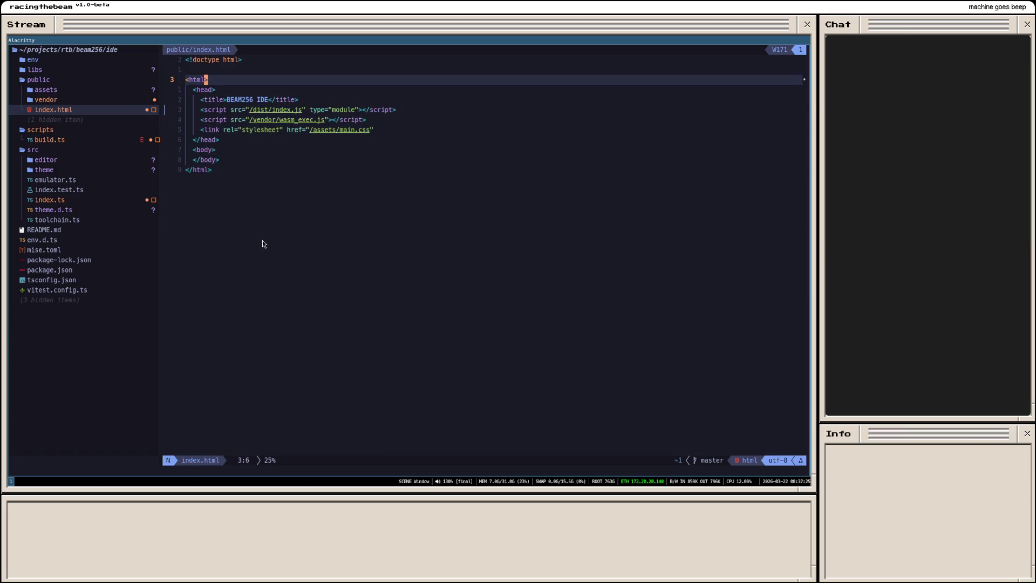
key("j")
key("j")
key("j")
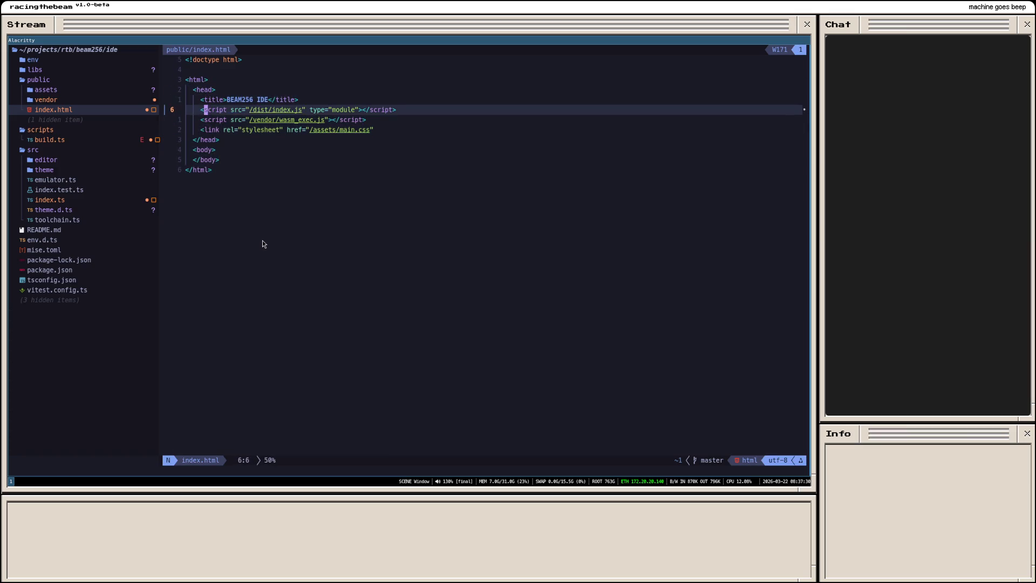
key("l")
key("l")
key("l")
key("l")
key("l")
key("l")
key("l")
key("l")
key("l")
key("shift+g")
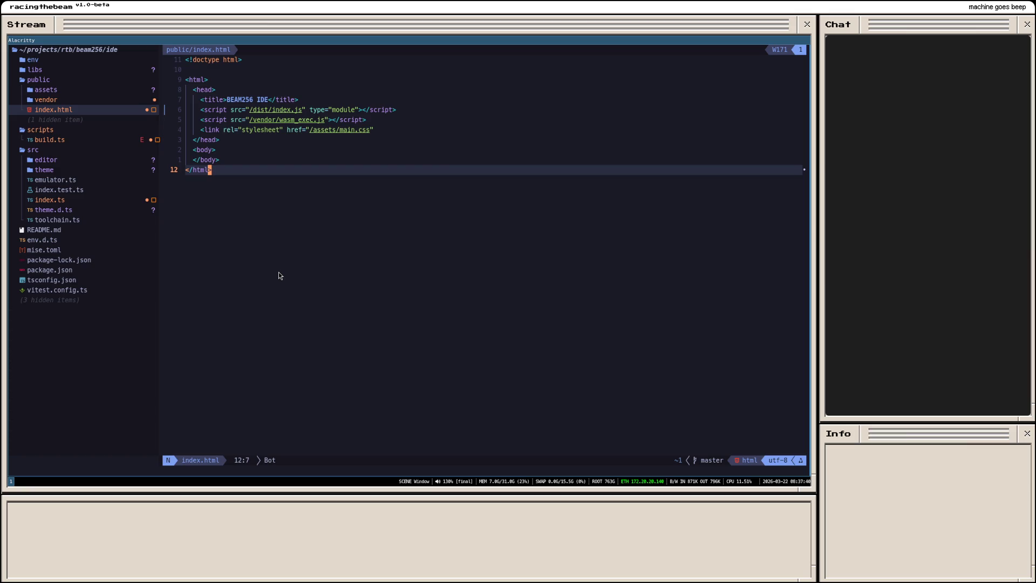
left_click(60, 201)
double_click(59, 200)
Step: Add a boot(); line after the final closing brace of src/index.ts and save
scroll(287, 226, "down", 5)
scroll(287, 227, "down", 10)
scroll(290, 228, "down", 10)
scroll(290, 228, "down", 10)
scroll(290, 228, "down", 10)
scroll(289, 229, "down", 11)
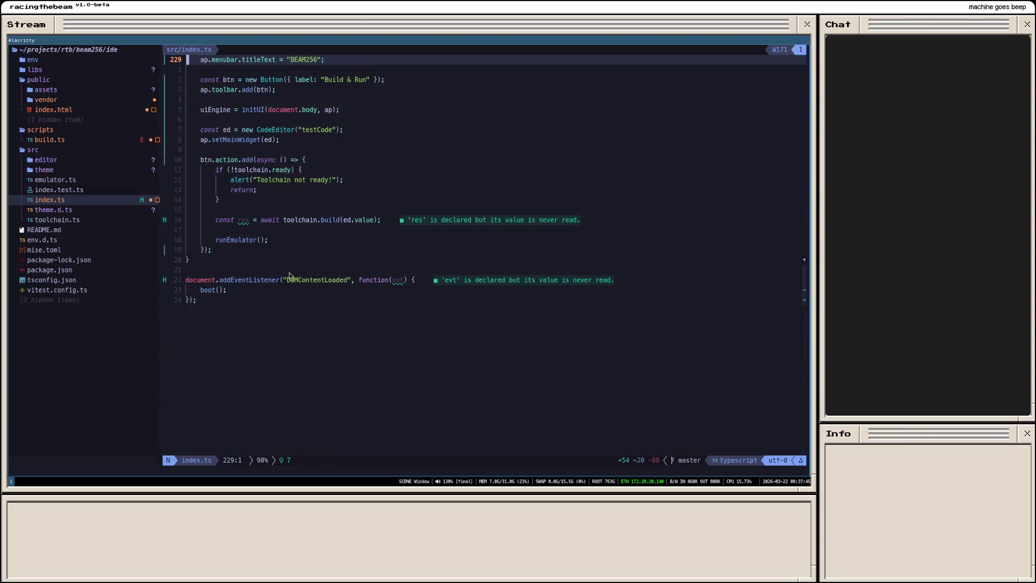
left_click(222, 261)
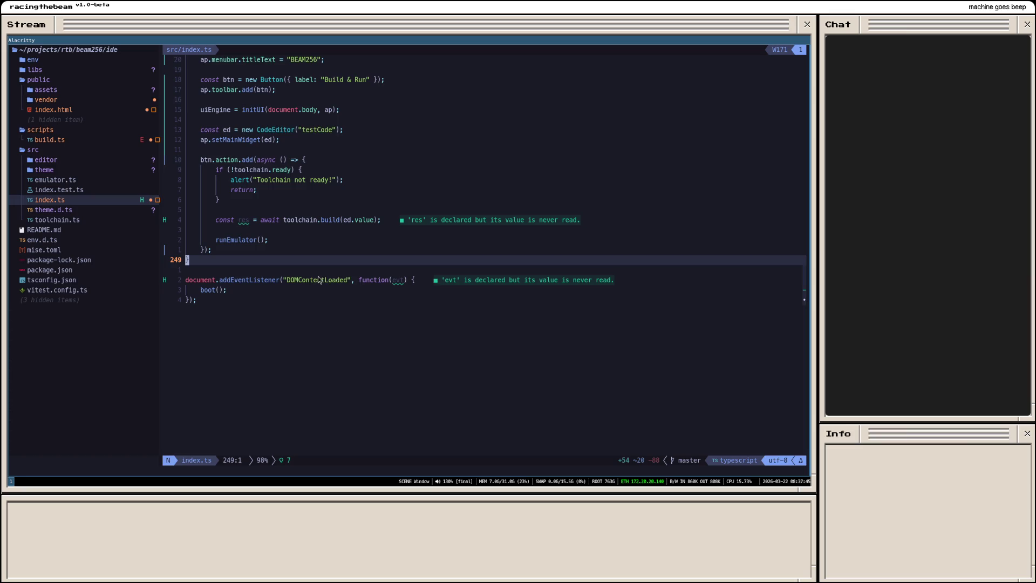
type("jov")
key("BackSpace")
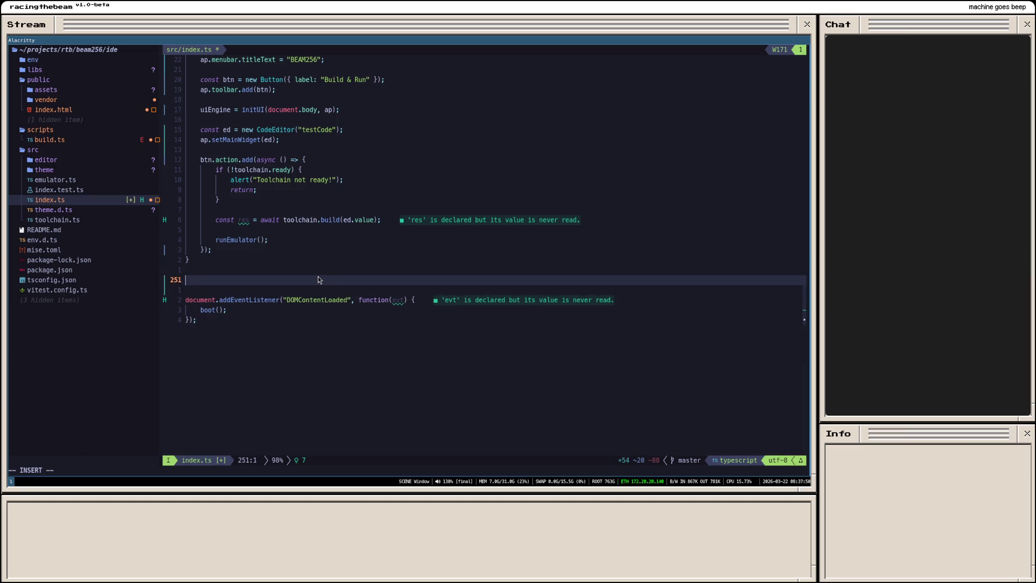
type("boot();")
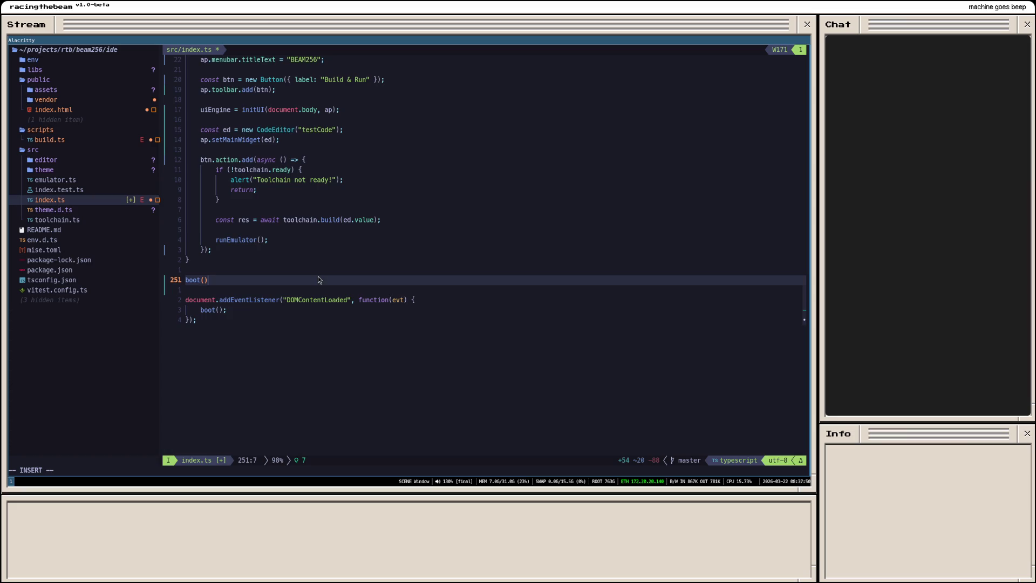
key("Escape")
type(":w")
key("Return")
Step: Delete the old DOMContentLoaded listener block and save the file with :w
key("Escape")
key("V")
key("j")
key("j")
type("d:w")
key("Return")
Step: Switch to the BEAM256 IDE in Chromium and reload it to pick up the change
scroll(317, 303, "up", 1)
scroll(318, 301, "up", 4)
scroll(319, 300, "up", 5)
scroll(321, 300, "up", 4)
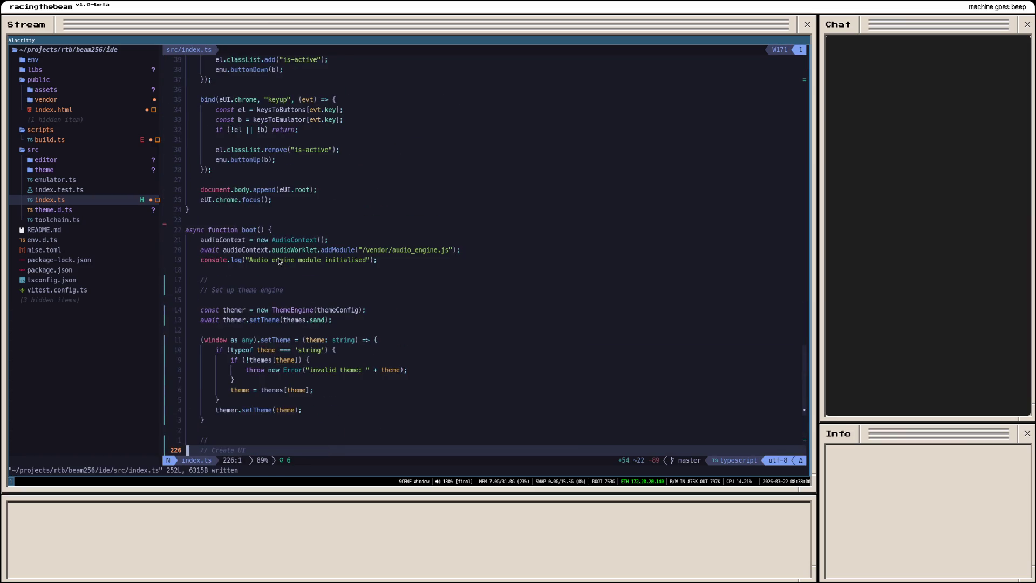
scroll(281, 269, "down", 8)
scroll(281, 269, "down", 6)
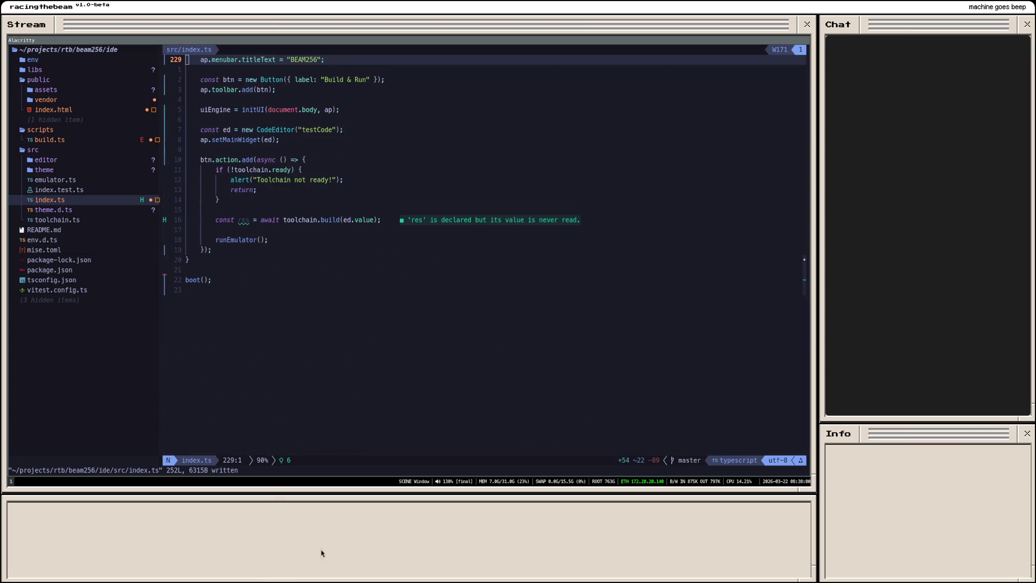
left_click(367, 311)
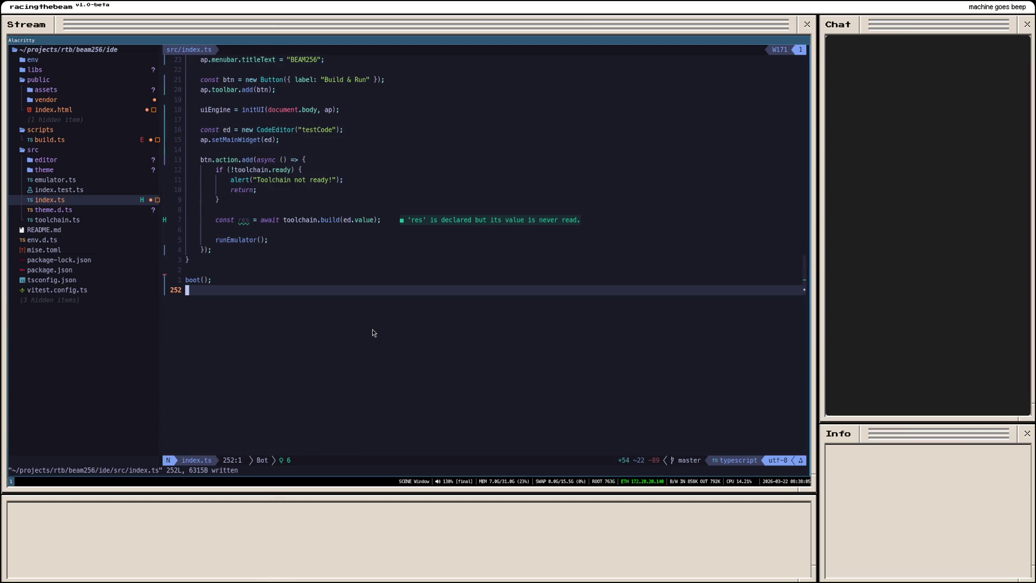
key("alt+Tab")
key("ctrl+r")
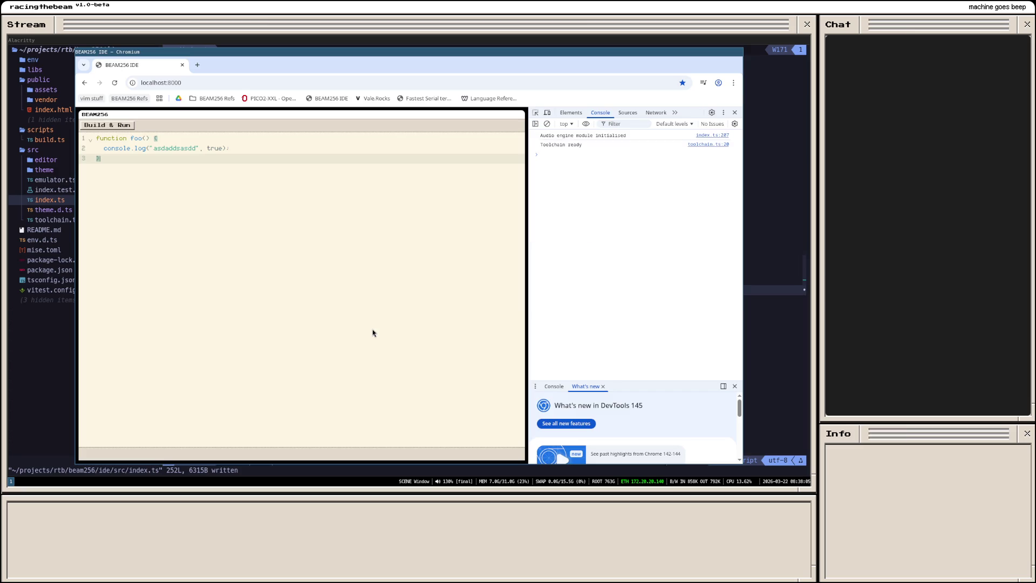
Step: Run setTheme('gray') in the DevTools console to apply the gray theme
left_click(311, 280)
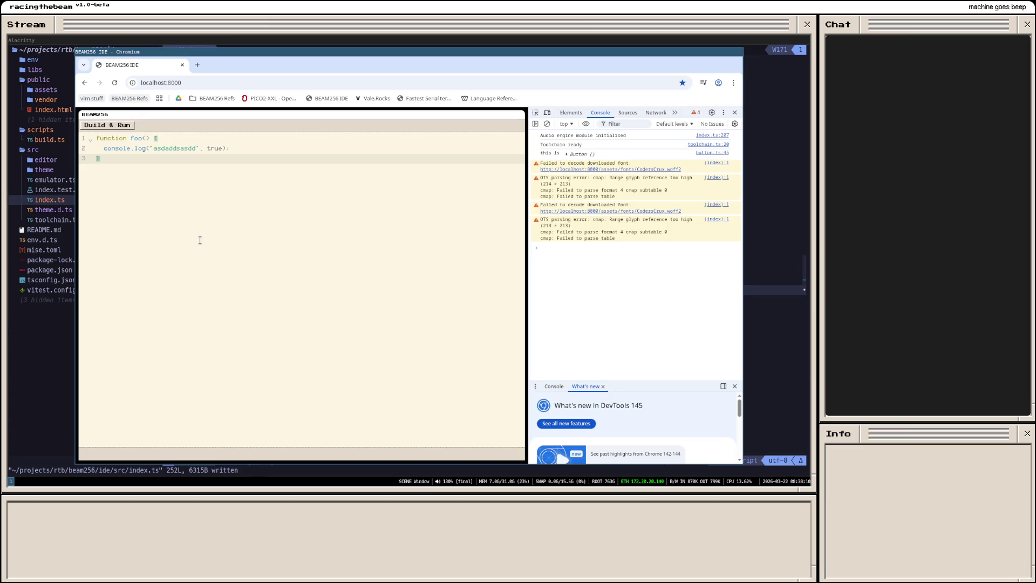
left_click(589, 286)
type("setThem")
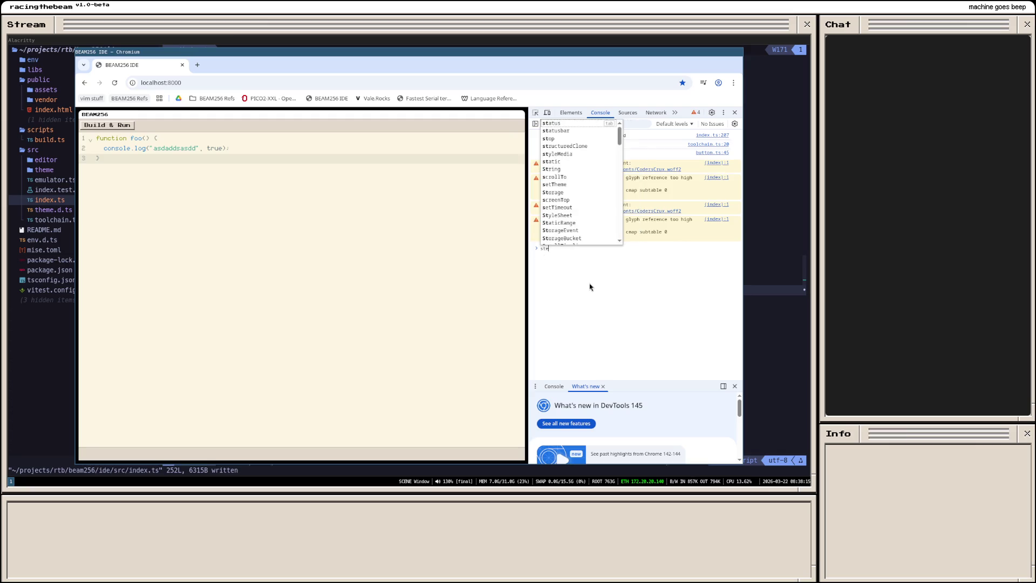
type("e(")
type("'gray\")")
key("Return")
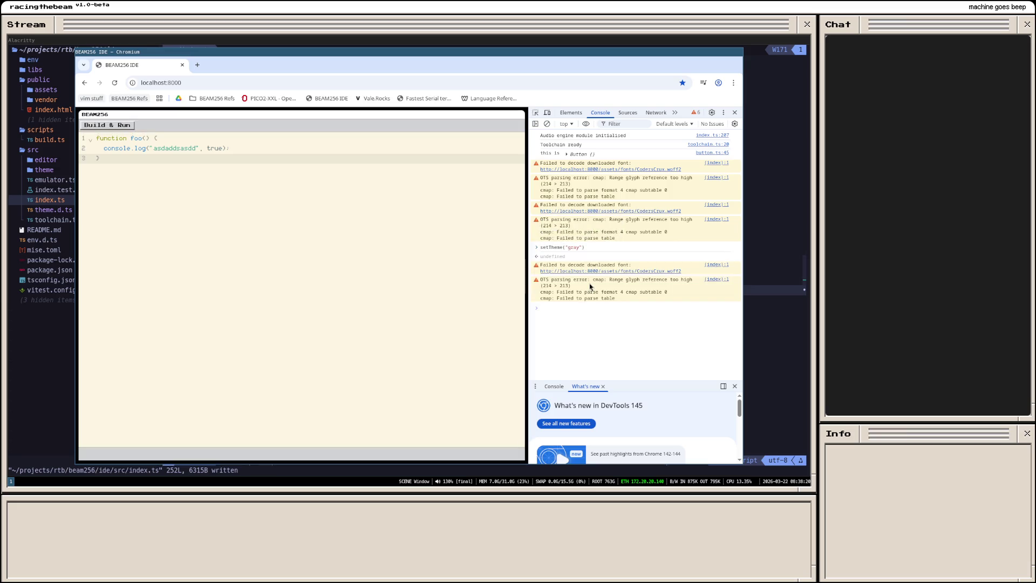
Step: Rerun the setTheme command with 'sand' to switch to the sand theme
key("Up")
key("Left")
key("Left")
key("BackSpace")
key("BackSpace")
key("BackSpace")
type("sand")
key("Return")
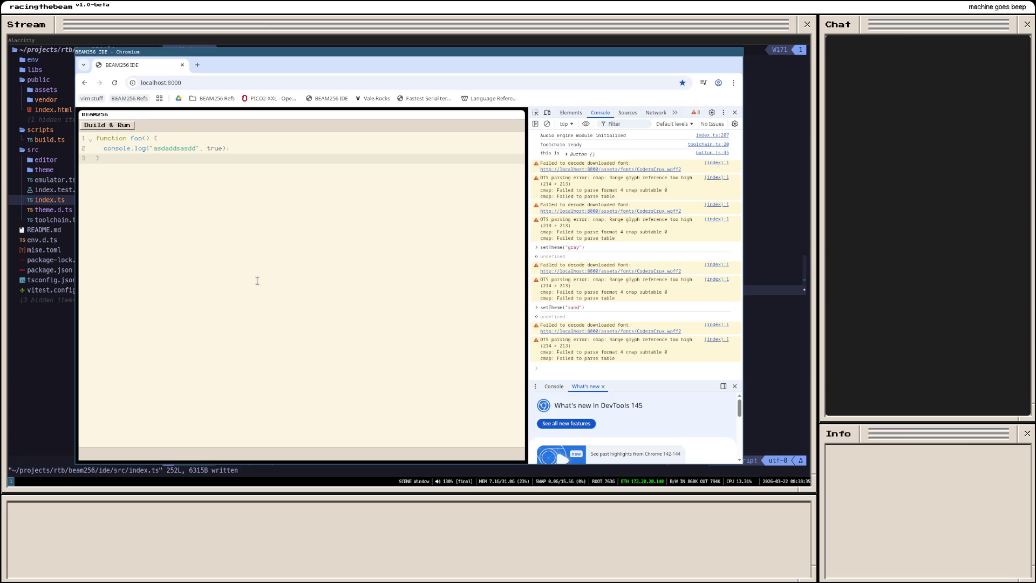
Step: Leave Chromium and close the side terminal with exit
left_click(250, 224)
key("alt+Tab")
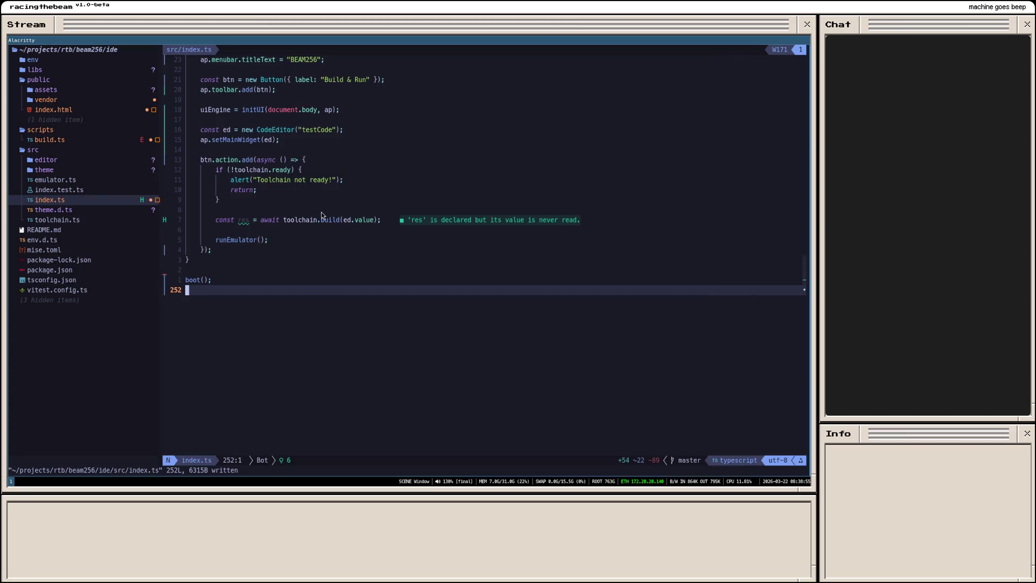
key("super+Return")
type("exit")
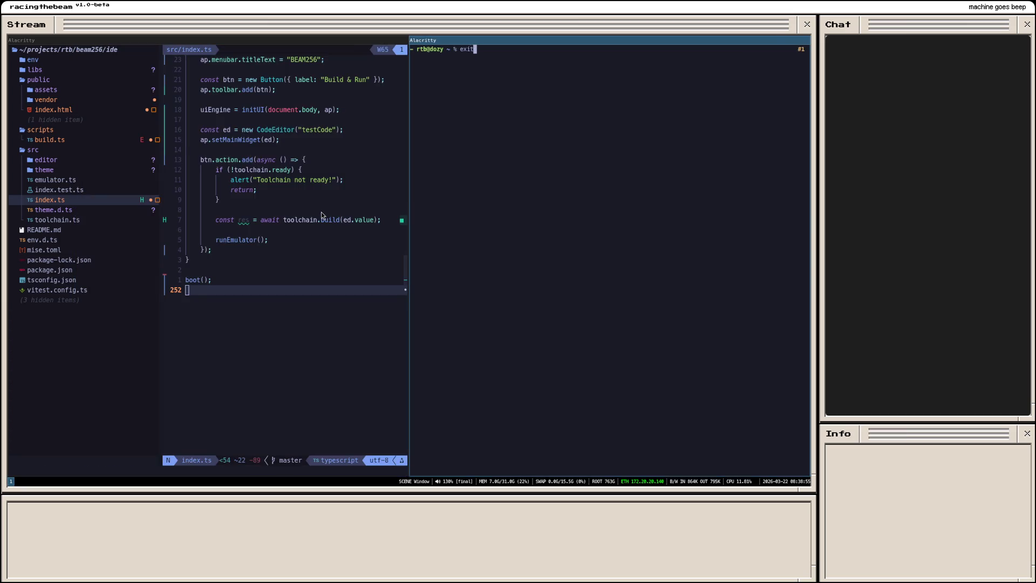
key("Return")
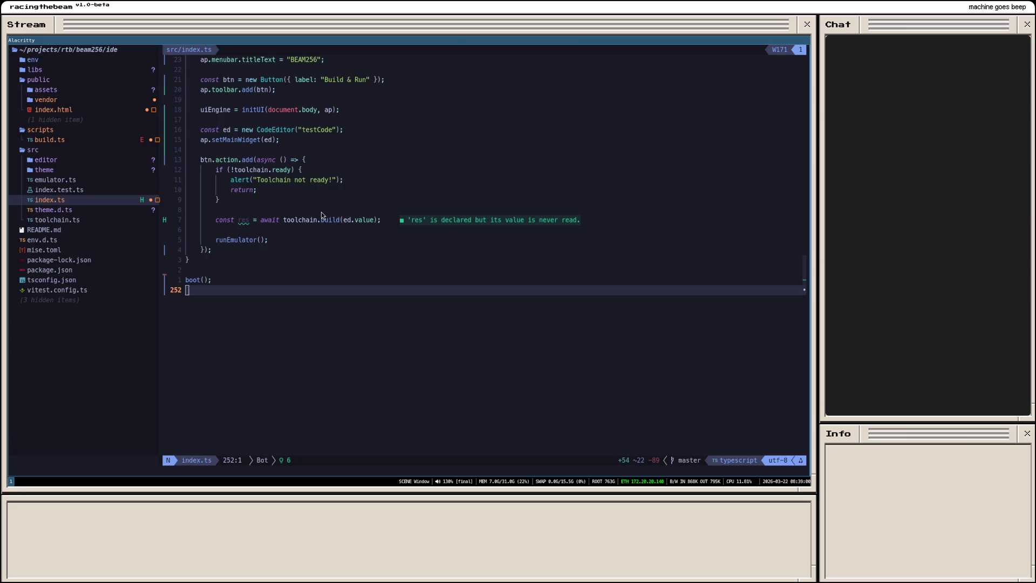
Step: Rename workspace 1 to 1:dev and switch to workspace 2
key("super+n")
type(":dev")
key("Return")
key("super+2")
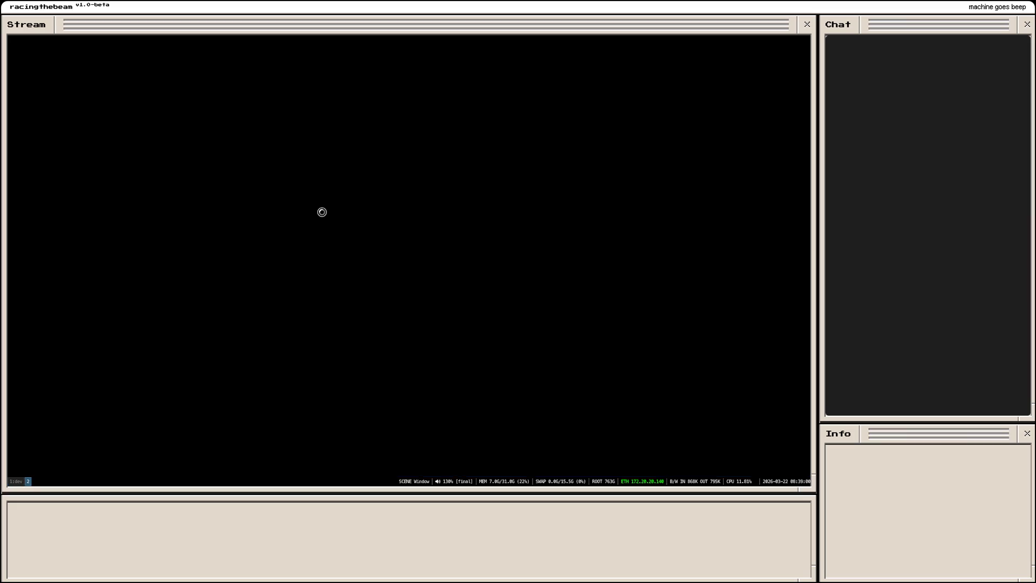
Step: Rename the second workspace to 2:plan
key("super+n")
type("2:pl")
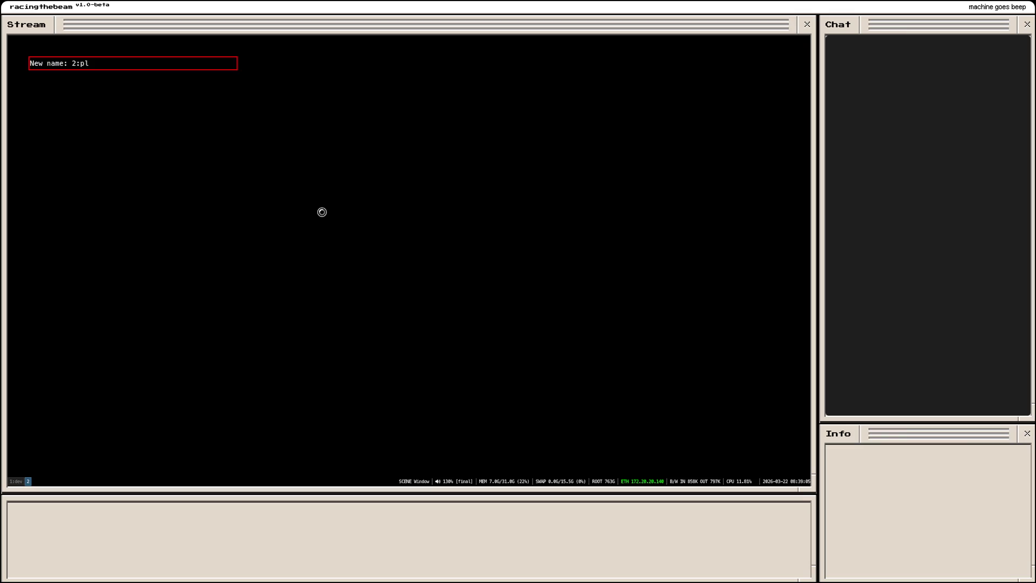
type("an")
key("Return")
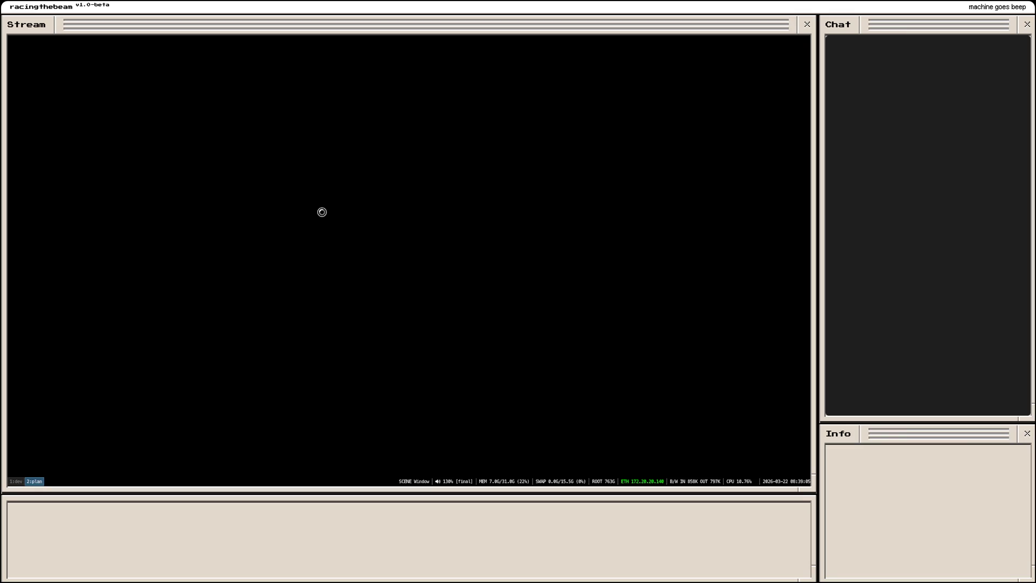
Step: Open a terminal, move into rtb/beam256, enlarge the font, and list the project files
key("super+Return")
type("p ")
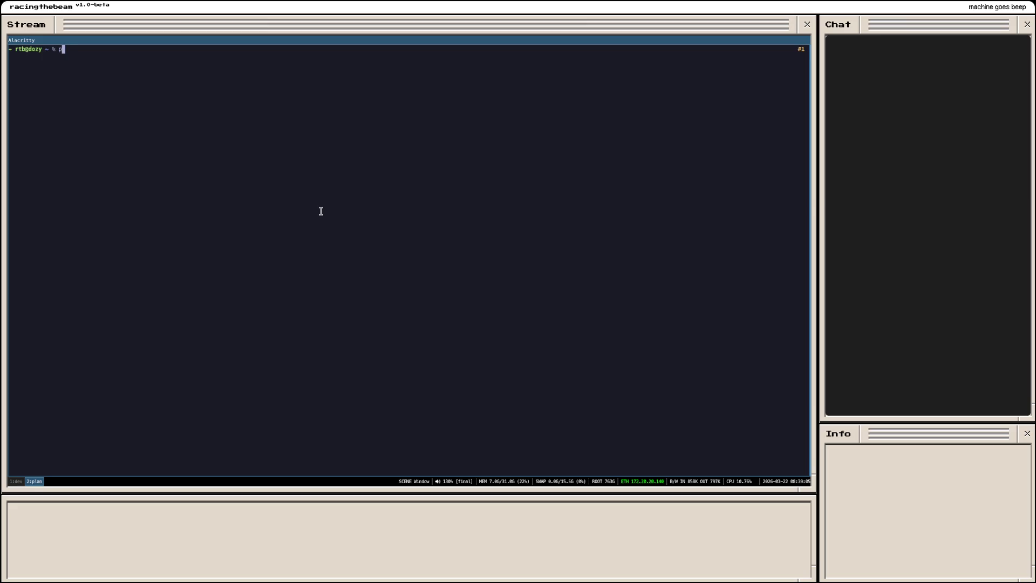
type("rtb/b")
key("Tab")
key("Return")
type("ls")
key("Return")
key("ctrl+equal")
key("ctrl+equal")
key("ctrl+equal")
key("Return")
key("ctrl+l")
key("ctrl+equal")
type("ls")
key("Return")
Step: Open PLAN.md in vim
type("vim PLAN.")
key("Tab")
key("Return")
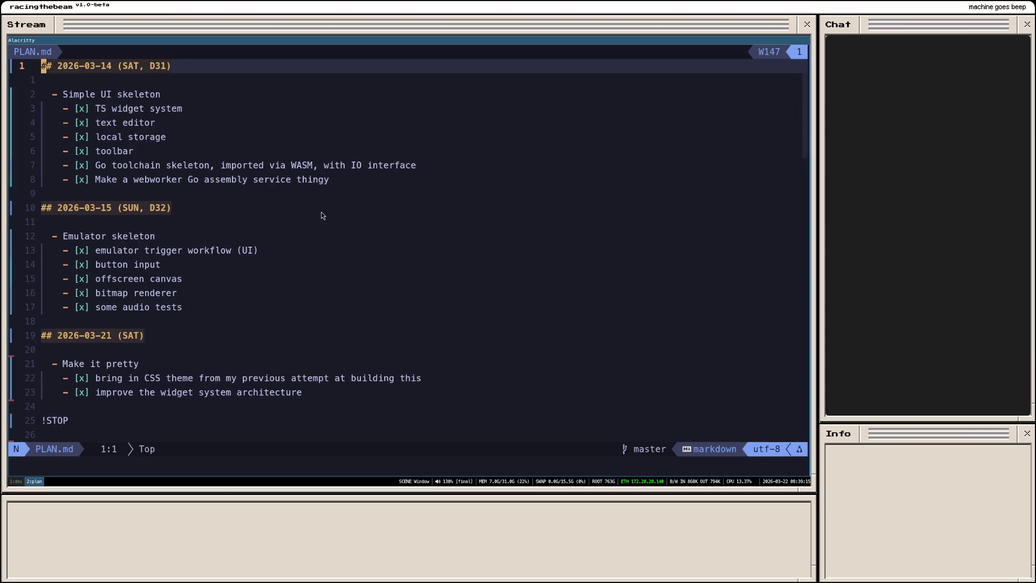
Step: Search for the /!STOP marker and move to the 2026-03-22 heading in PLAN.md
type("/!STOP")
key("Return")
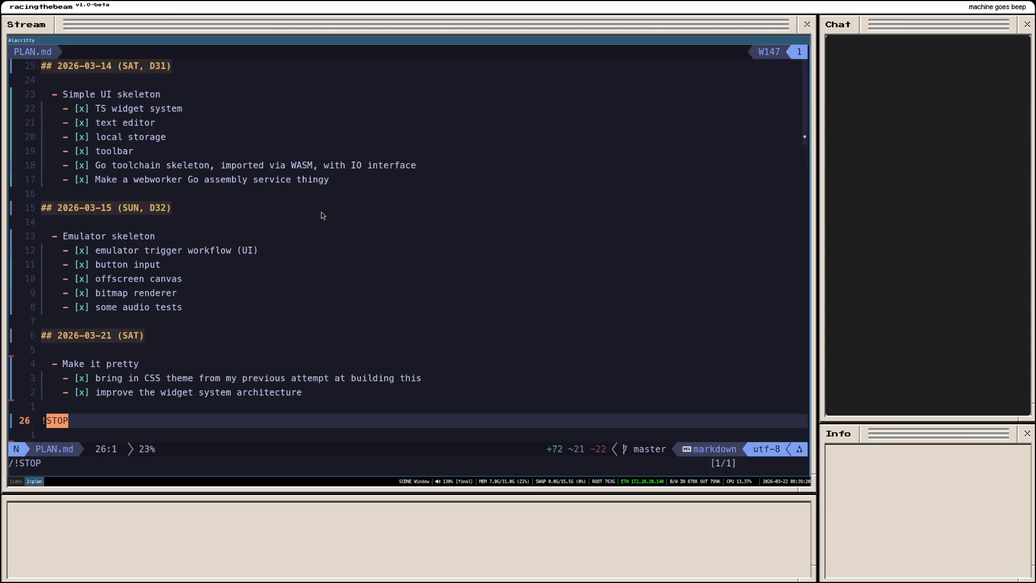
key("j")
key("j")
key("j")
key("j")
key("j")
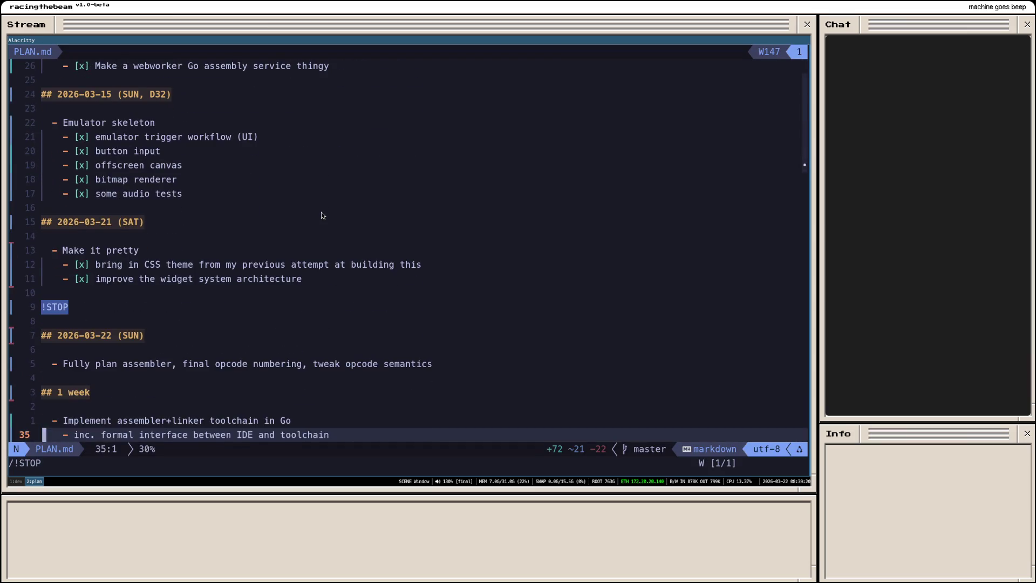
key("k")
key("k")
key("k")
key("j")
key("k")
key("k")
key("k")
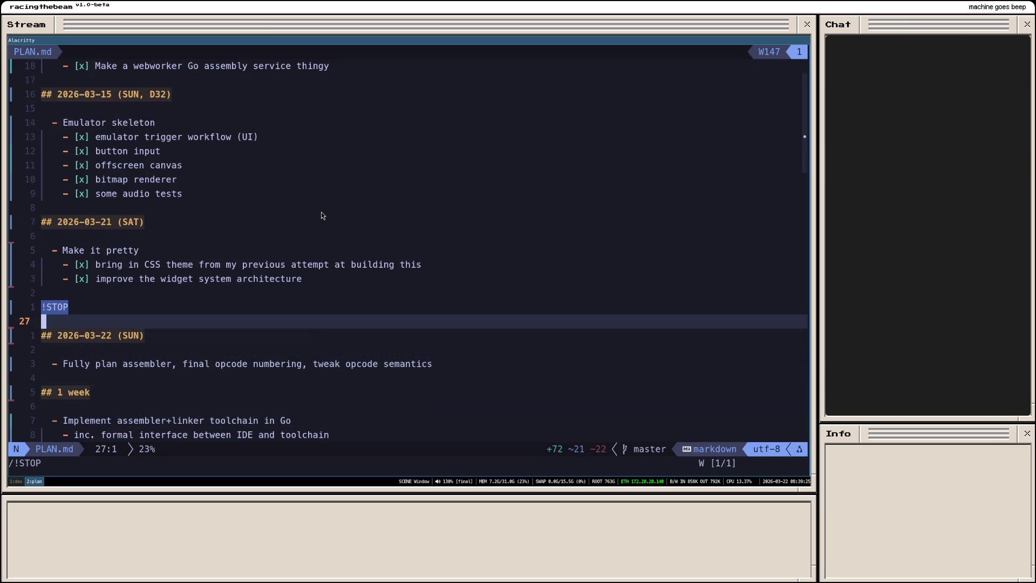
key("k")
key("j")
key("j")
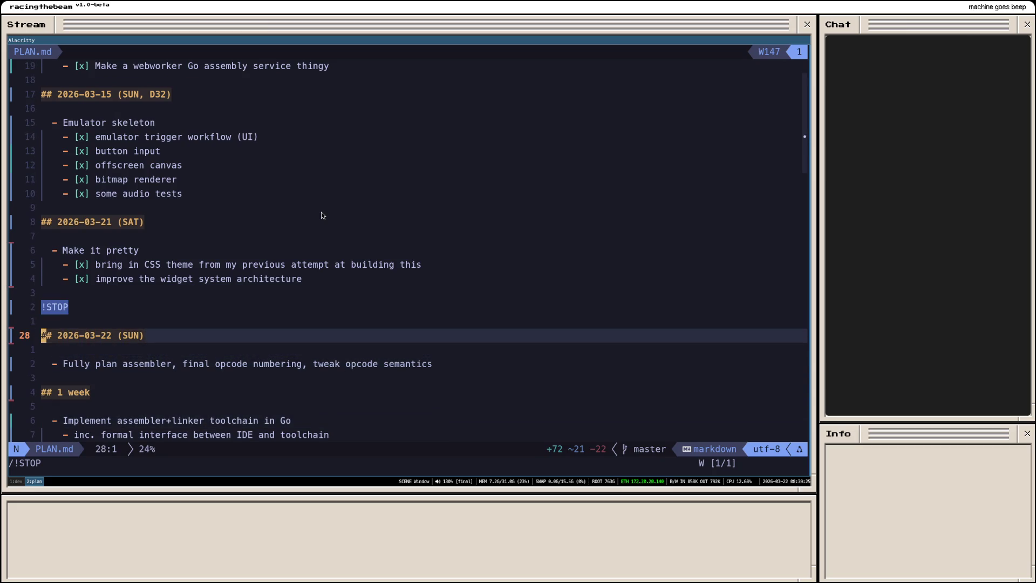
Step: Add the task '- Quick ISA review' under the heading and save
key("o")
key("Return")
type("-")
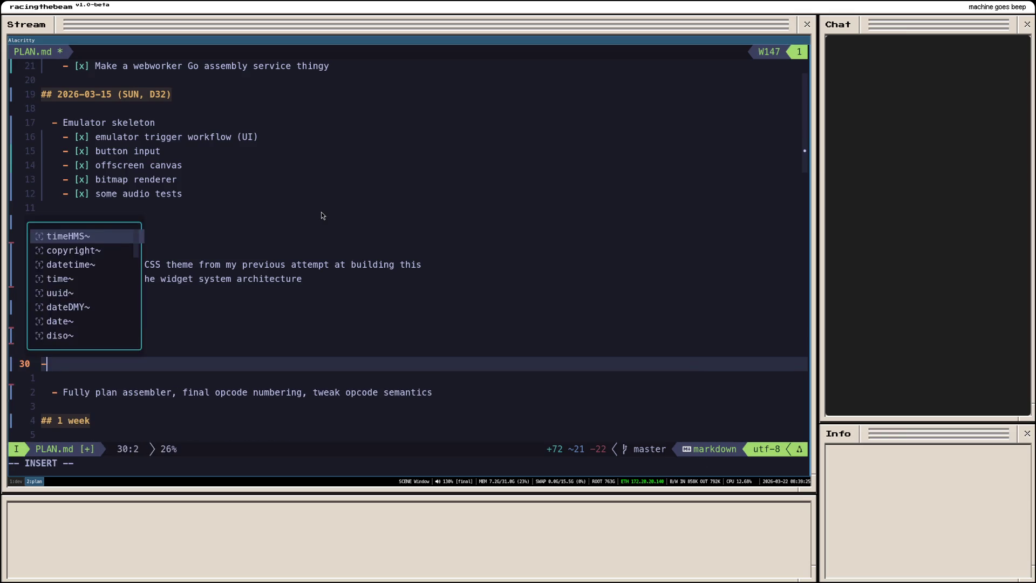
type(" Quick ISA review")
key("Escape")
type(":w")
key("Return")
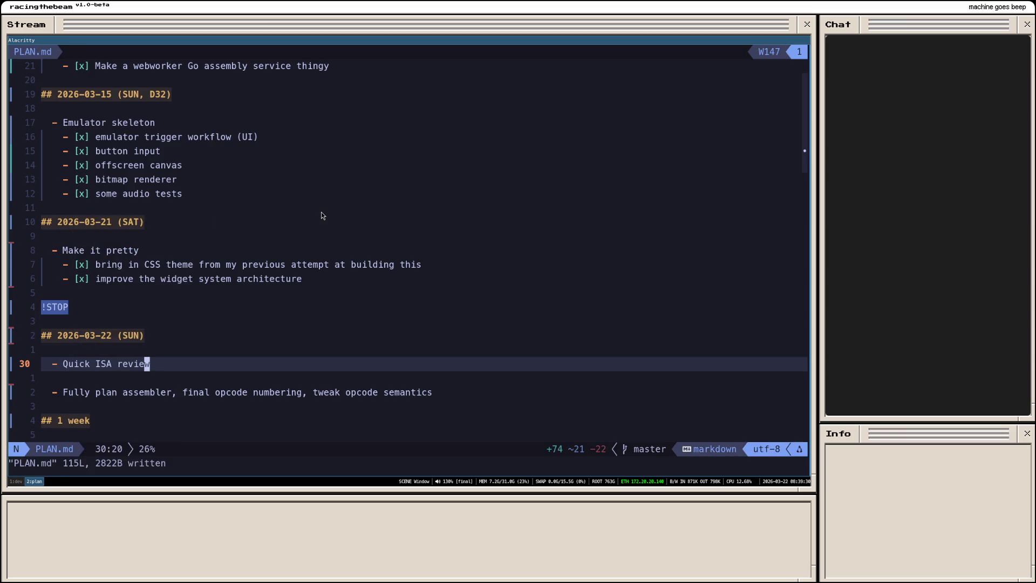
Step: Reword the task to 'Quick architecture review' and save
key("b")
key("b")
key("e")
key("a")
key("BackSpace")
key("BackSpace")
key("BackSpace")
type("architecture")
key("Escape")
type(":w")
key("Return")
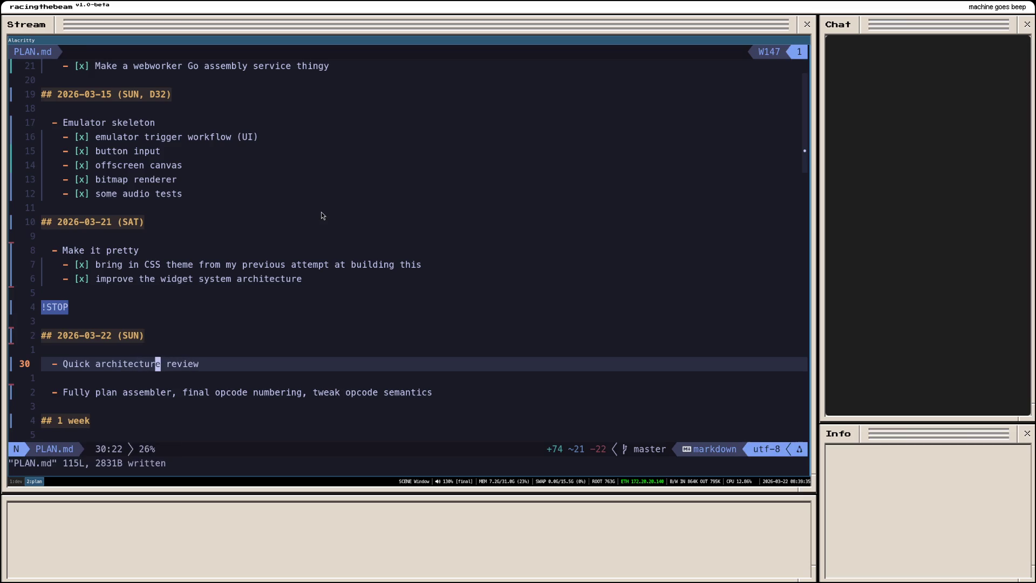
Step: Add a 'Design linker syntax' task line
key("o")
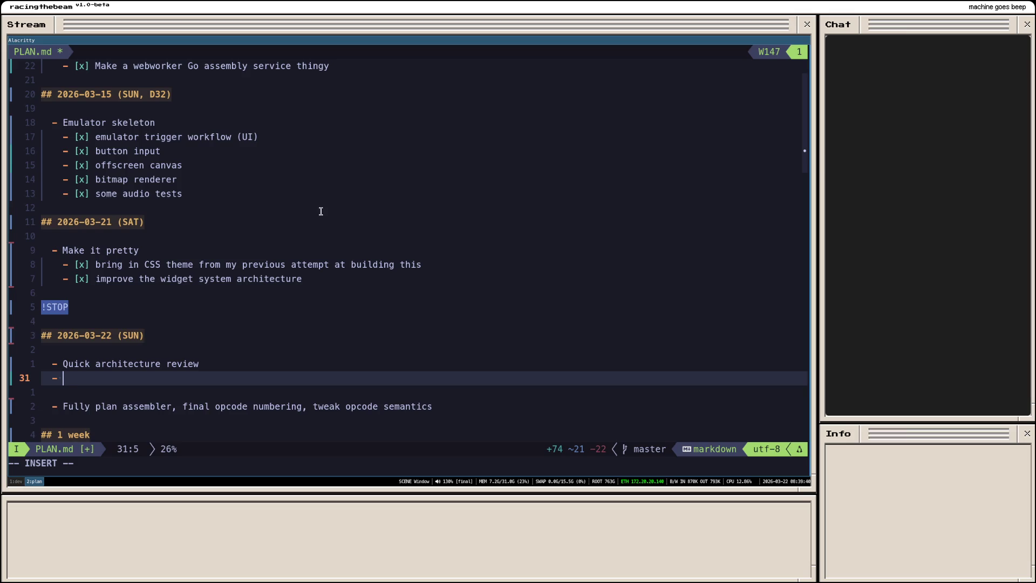
type("Design linker")
key("Return")
type("-")
key("Up")
key("ctrl+Right")
key("ctrl+Right")
type("syt")
key("BackSpace")
type("ntax")
key("Escape")
Step: Add 'Design assembler syntax' and 'Final set of initial opcodes documented in a spreadsheet', then save
type("jADesign as")
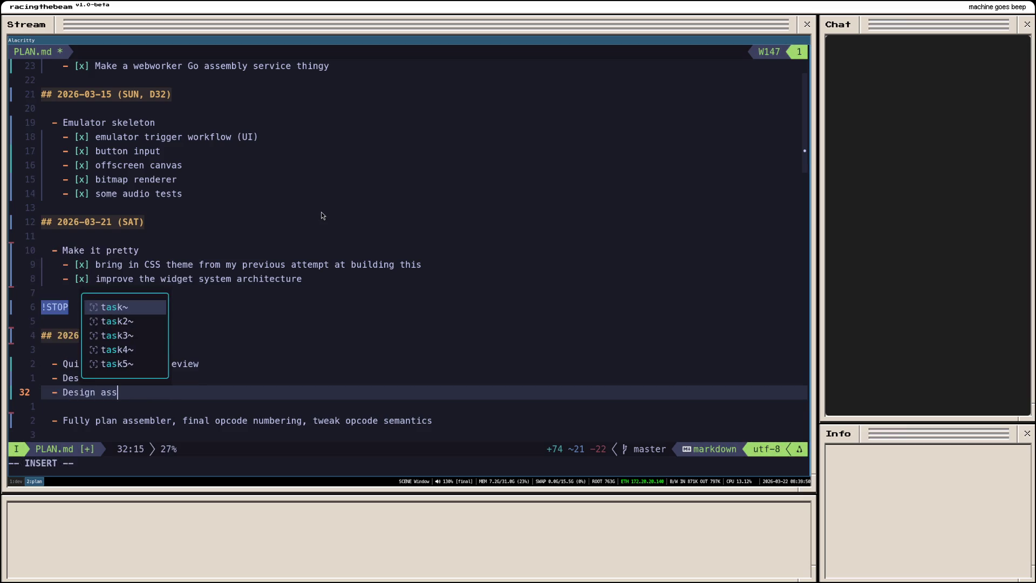
type("sembler syntax")
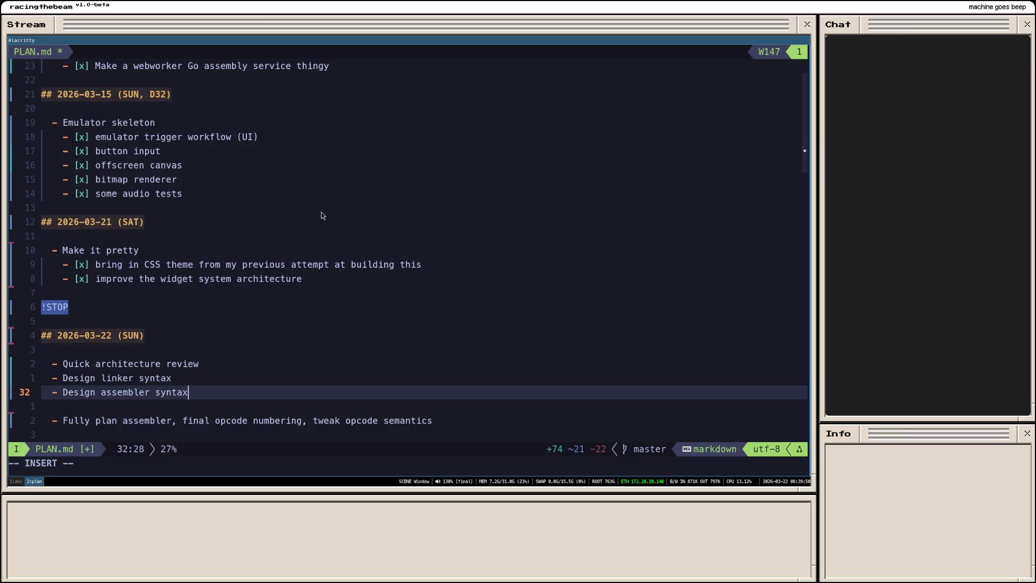
key("Return")
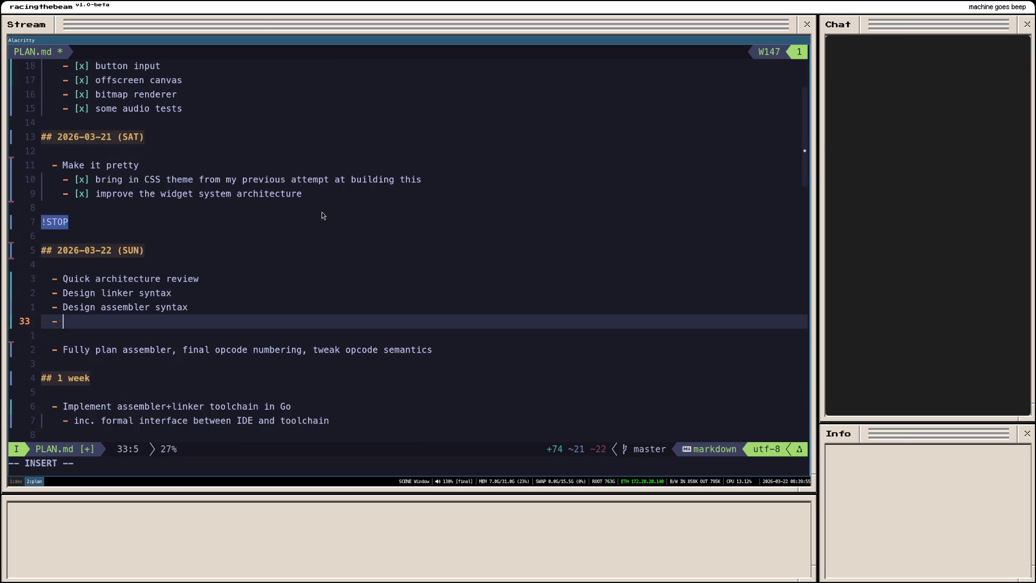
type("Final set of initial opcodes documented in a spreadsheet")
key("Escape")
key("d")
key("j")
type("u")
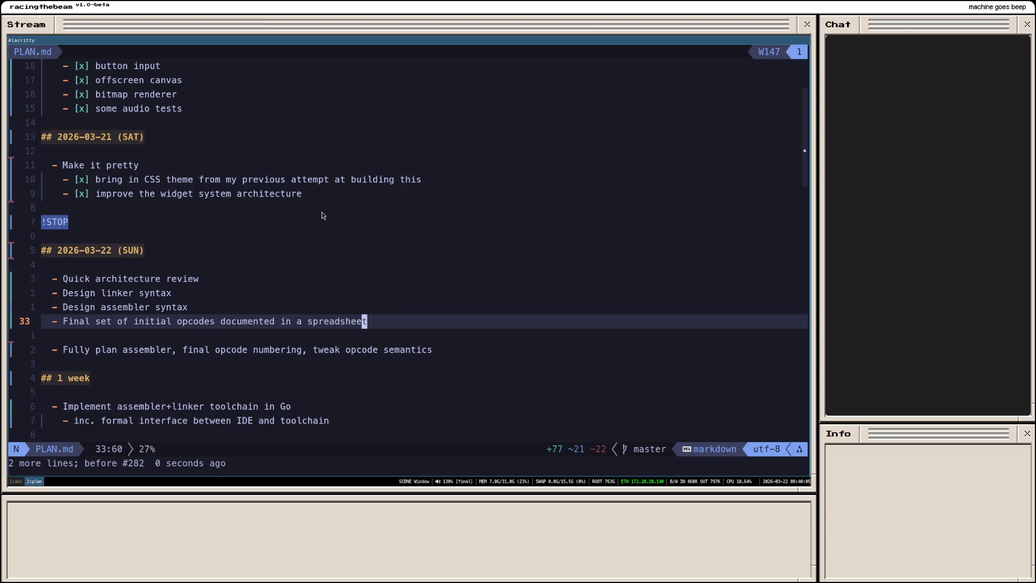
type("jdj:w")
key("Return")
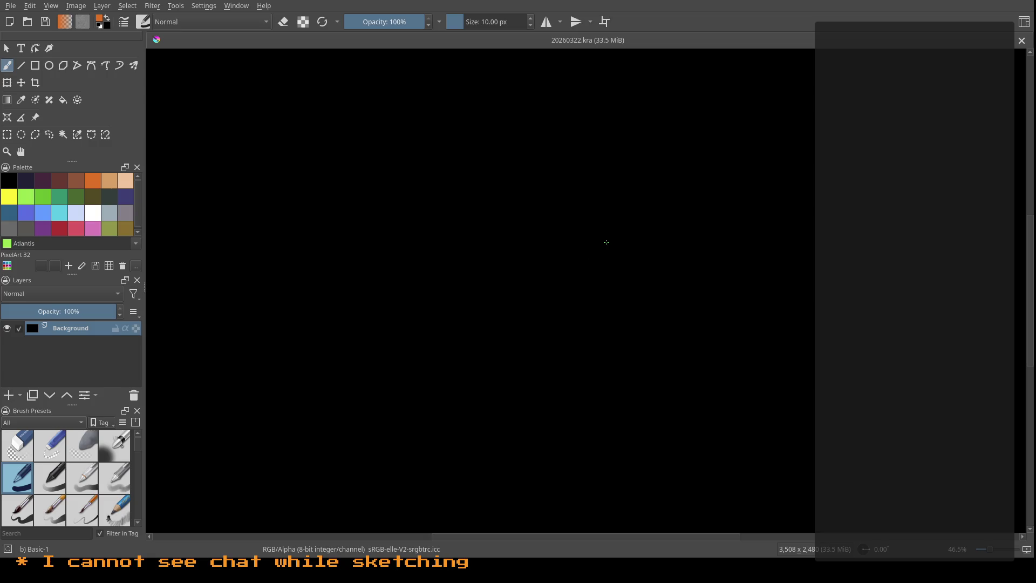
Step: Select the orange Tahiti gold swatch in the Palette docker
left_click(91, 176)
Step: Draw a small rectangle and label it 'addr.mem (64KB)' beneath
left_click_drag(195, 82, 204, 222)
mouse_move(260, 82)
left_mouse_down()
mouse_move(264, 224)
mouse_move(210, 227)
left_mouse_up()
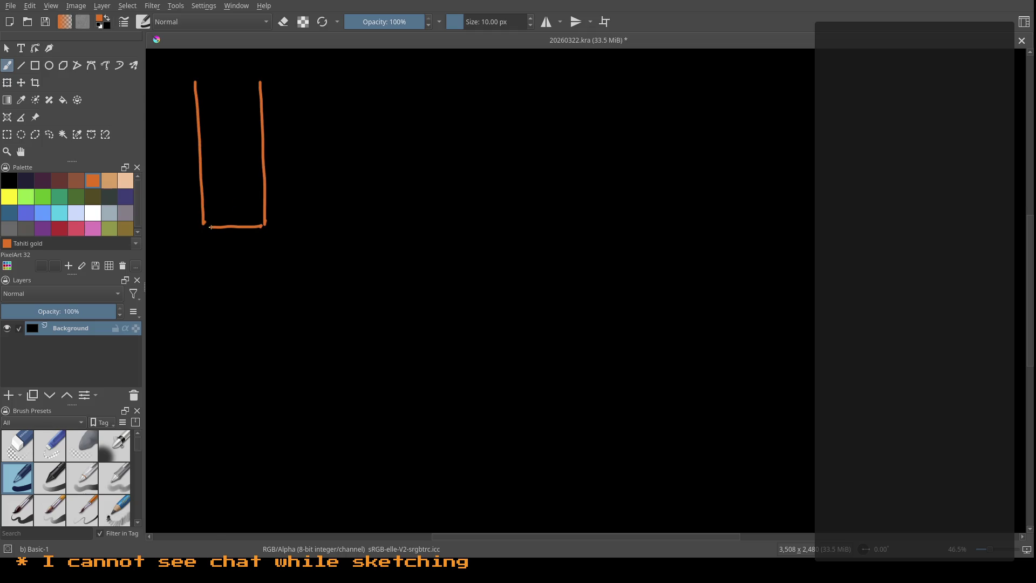
left_click_drag(260, 85, 200, 88)
mouse_move(197, 247)
left_mouse_down()
mouse_move(212, 259)
mouse_move(248, 257)
mouse_move(233, 288)
mouse_move(268, 288)
left_mouse_up()
mouse_move(277, 269)
left_mouse_down()
mouse_move(277, 286)
mouse_move(287, 286)
left_mouse_up()
left_click_drag(295, 262, 301, 288)
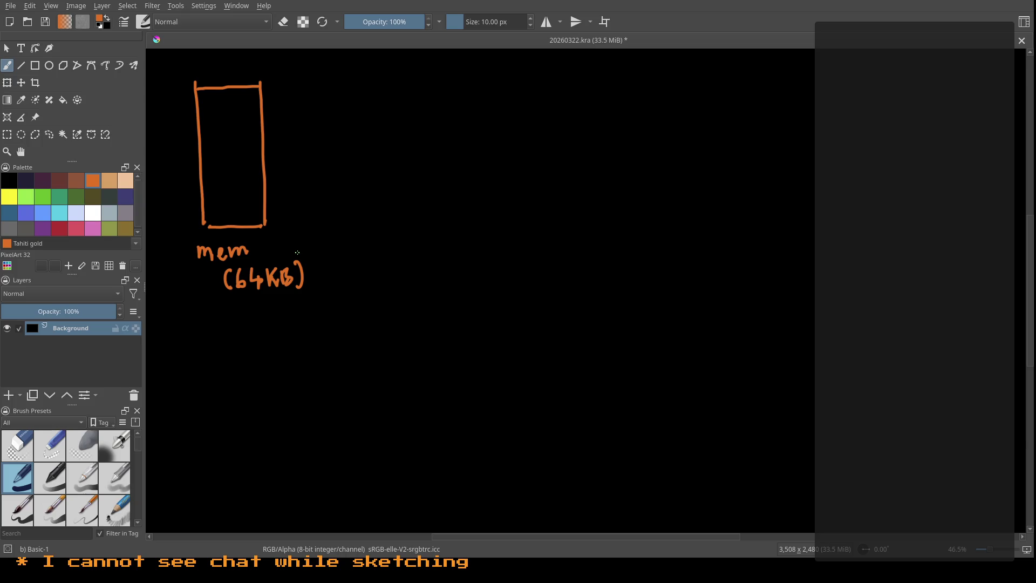
left_click_drag(164, 251, 170, 259)
left_click_drag(174, 239, 178, 258)
left_click_drag(182, 238, 192, 250)
Step: Divide the rectangle with six horizontal lines and write '8 x 8KB' under the label
left_click_drag(261, 110, 199, 112)
mouse_move(262, 130)
left_mouse_down()
mouse_move(205, 131)
mouse_move(205, 148)
left_mouse_up()
left_click_drag(262, 168, 204, 172)
left_click_drag(263, 185, 204, 188)
left_click_drag(264, 208, 203, 210)
left_click_drag(260, 99, 196, 102)
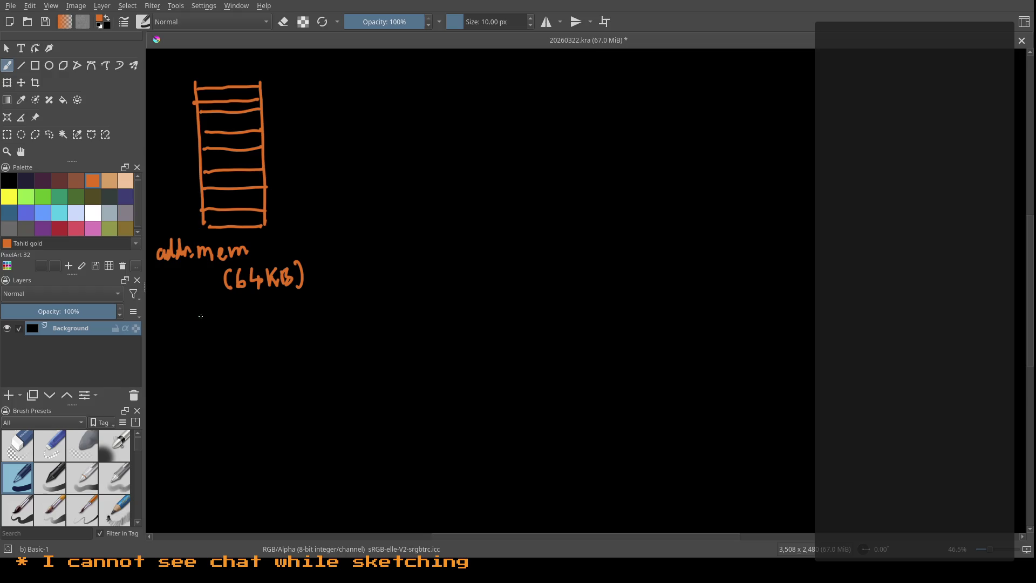
left_click_drag(181, 310, 208, 334)
mouse_move(207, 322)
left_mouse_down()
mouse_move(201, 333)
mouse_move(232, 318)
mouse_move(264, 326)
left_mouse_up()
left_click_drag(264, 306, 266, 324)
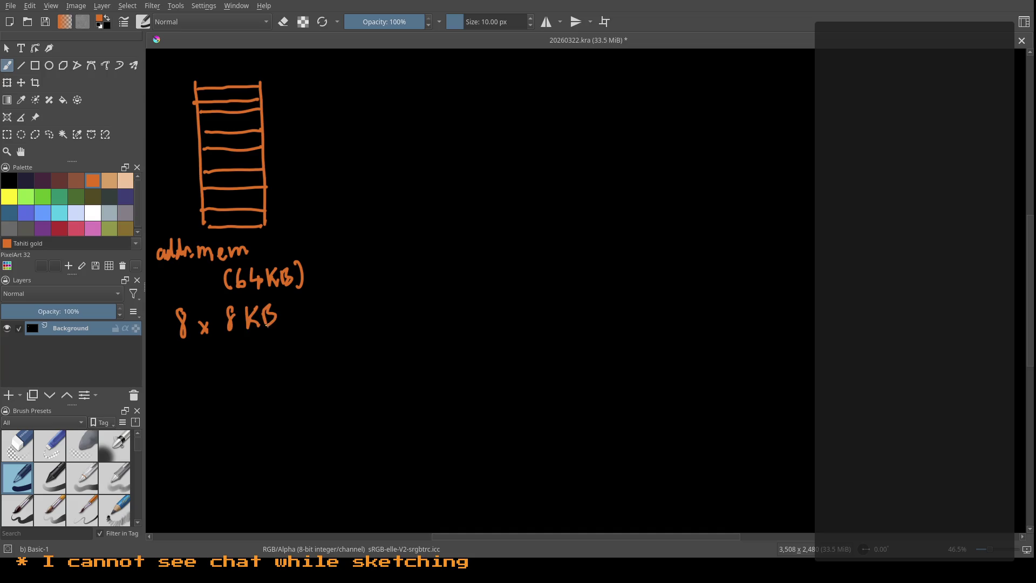
Step: Draw a tall rectangle with several dividers and a dashed line running down it
left_click_drag(429, 90, 442, 391)
left_click_drag(546, 87, 565, 394)
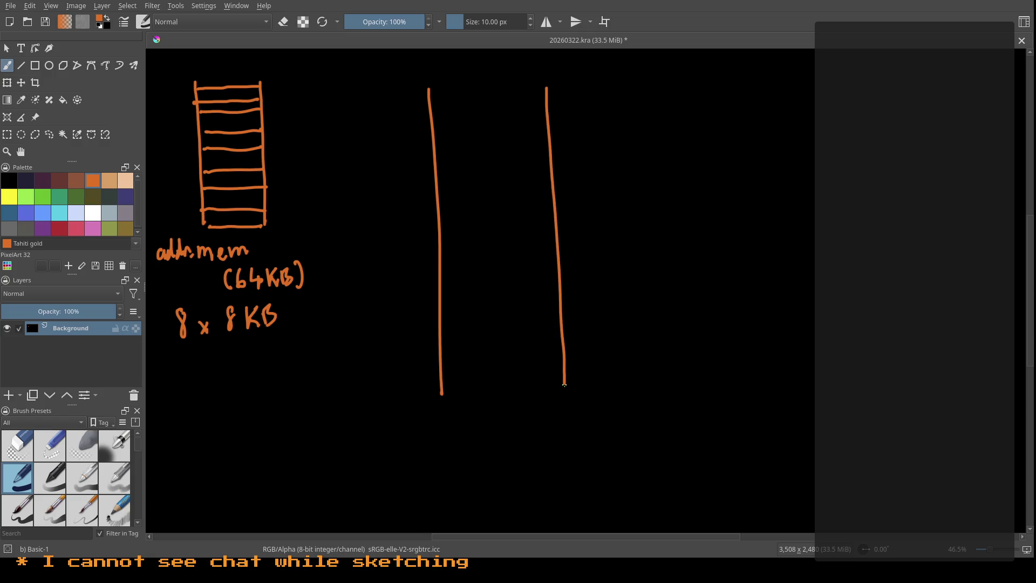
left_click_drag(543, 87, 434, 92)
left_click_drag(564, 397, 455, 398)
left_click_drag(543, 114, 441, 129)
left_click_drag(546, 145, 447, 169)
left_click_drag(545, 188, 442, 203)
left_click_drag(490, 222, 499, 249)
left_click_drag(500, 263, 503, 275)
left_click_drag(501, 322, 503, 331)
left_click_drag(500, 356, 501, 362)
Step: Write '32 x 8 KB = 256' below the tall rectangle
mouse_move(429, 426)
left_mouse_down()
mouse_move(431, 456)
mouse_move(501, 446)
left_mouse_up()
mouse_move(501, 431)
left_mouse_down()
mouse_move(493, 448)
mouse_move(548, 446)
left_mouse_up()
mouse_move(560, 420)
left_mouse_down()
mouse_move(561, 441)
mouse_move(580, 434)
mouse_move(571, 442)
left_mouse_up()
mouse_move(603, 417)
left_mouse_down()
mouse_move(671, 430)
mouse_move(689, 399)
left_mouse_up()
mouse_move(675, 402)
left_mouse_down()
mouse_move(674, 422)
mouse_move(693, 426)
mouse_move(639, 447)
left_mouse_up()
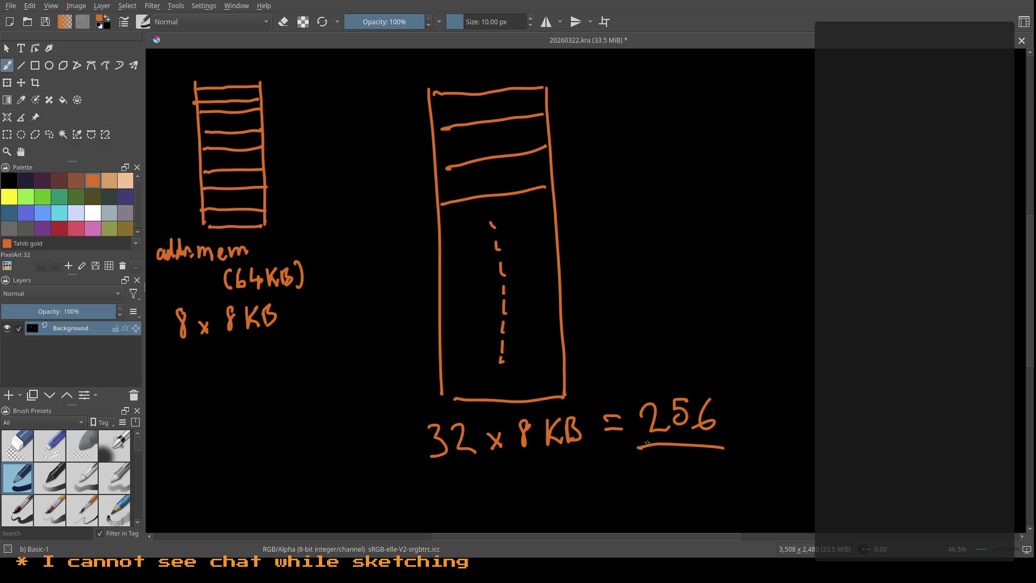
Step: In green Christi, draw three arrows from the addr.mem box to the tall box, then reselect Tahiti gold
left_click(42, 196)
mouse_move(270, 120)
left_mouse_down()
mouse_move(427, 153)
mouse_move(409, 159)
left_mouse_up()
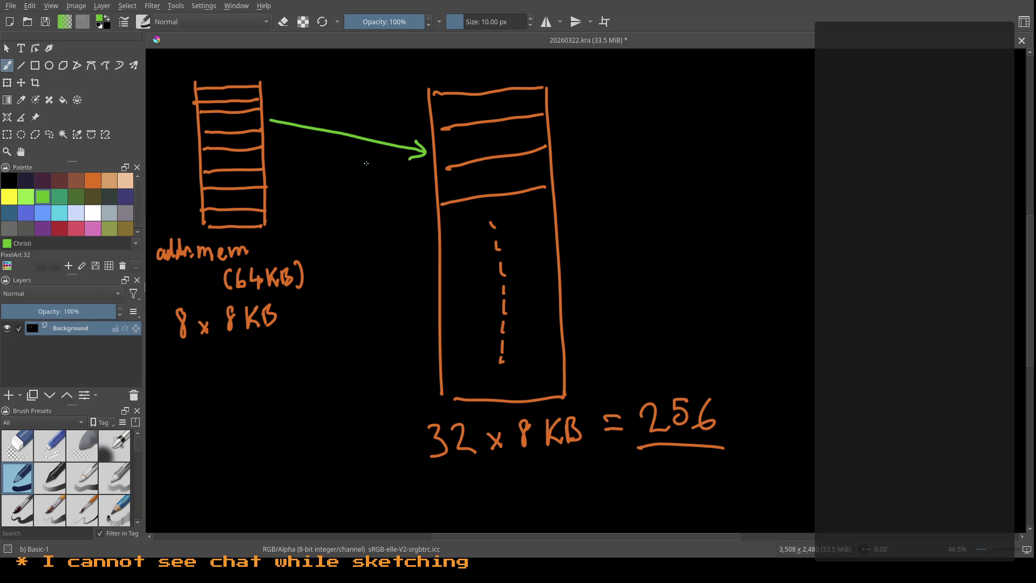
mouse_move(273, 158)
left_mouse_down()
mouse_move(435, 200)
mouse_move(411, 201)
left_mouse_up()
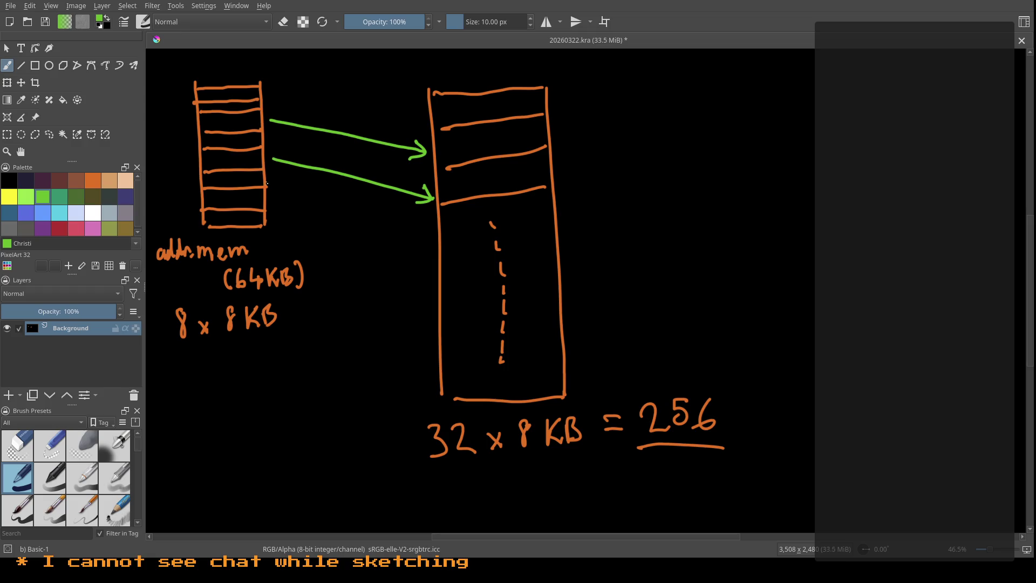
mouse_move(269, 90)
left_mouse_down()
mouse_move(429, 159)
mouse_move(412, 167)
left_mouse_up()
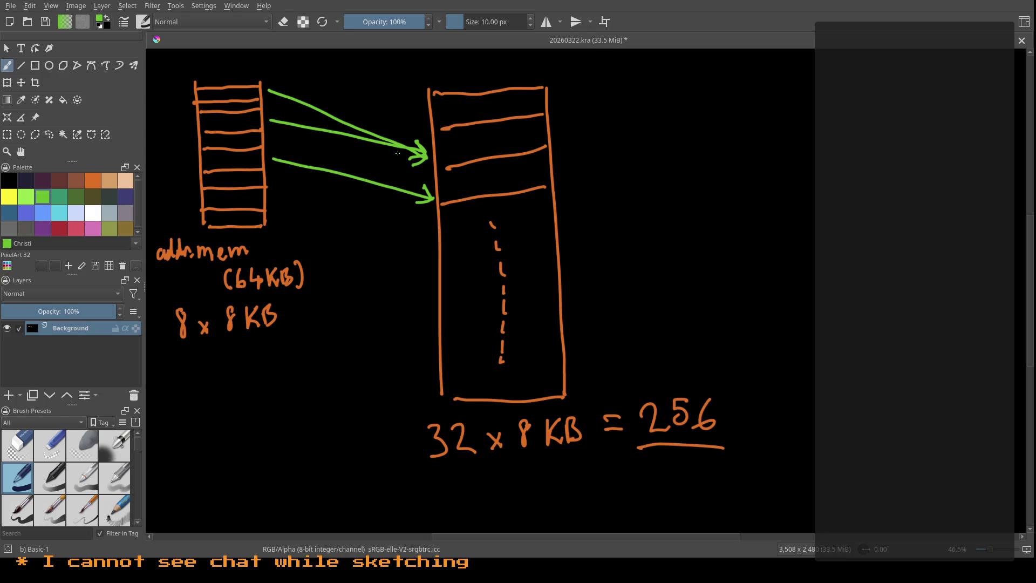
left_click(94, 178)
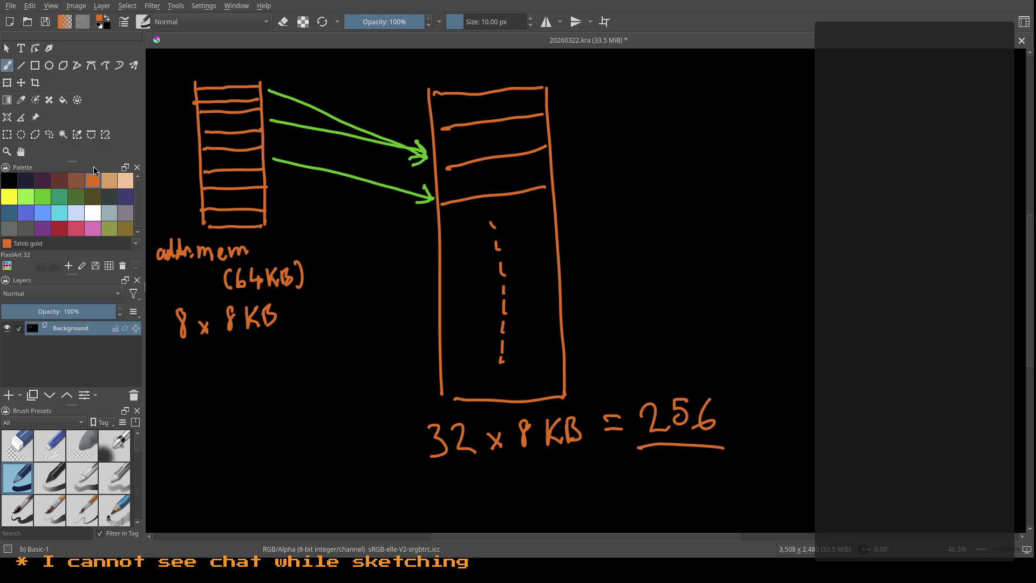
Step: Write the 'Instruction encoding' heading at top right with '7-bit registers' beneath
mouse_move(605, 70)
left_mouse_down()
mouse_move(606, 90)
mouse_move(615, 67)
mouse_move(616, 90)
mouse_move(681, 78)
left_mouse_up()
mouse_move(684, 77)
left_mouse_down()
mouse_move(723, 89)
mouse_move(733, 72)
left_mouse_up()
left_click_drag(728, 79, 886, 86)
mouse_move(898, 76)
left_mouse_down()
mouse_move(937, 82)
mouse_move(928, 109)
left_mouse_up()
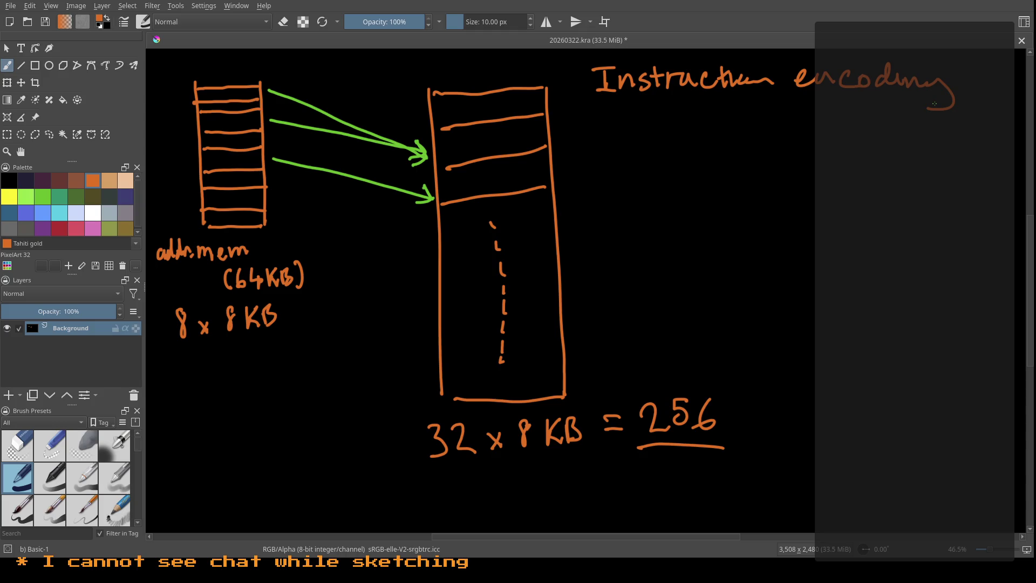
mouse_move(625, 114)
left_mouse_down()
mouse_move(640, 138)
mouse_move(674, 124)
mouse_move(716, 134)
left_mouse_up()
mouse_move(711, 125)
left_mouse_down()
mouse_move(768, 120)
mouse_move(781, 145)
left_mouse_up()
left_click_drag(801, 120, 808, 133)
mouse_move(819, 112)
left_mouse_down()
mouse_move(821, 133)
mouse_move(828, 114)
left_mouse_up()
left_click_drag(826, 125, 863, 130)
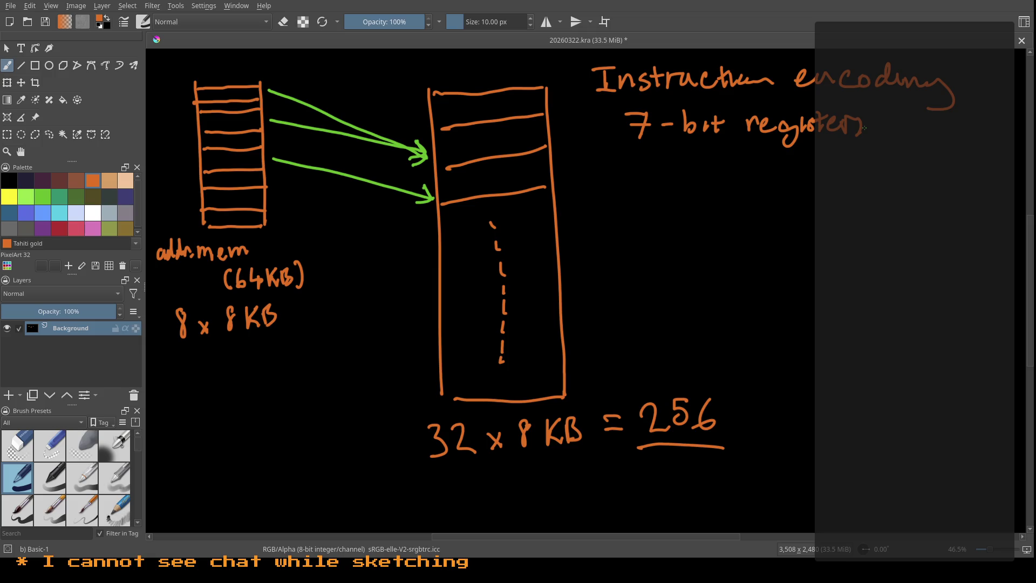
Step: Add '8-bit opCode' and '32 bit instruction width' lines, plus dash bullets before the first two
left_click_drag(646, 153, 711, 173)
left_click_drag(720, 154, 723, 172)
mouse_move(716, 162)
left_mouse_down()
mouse_move(755, 158)
mouse_move(777, 180)
mouse_move(778, 169)
mouse_move(830, 157)
left_mouse_up()
left_click_drag(854, 157, 871, 170)
left_click_drag(864, 164, 885, 169)
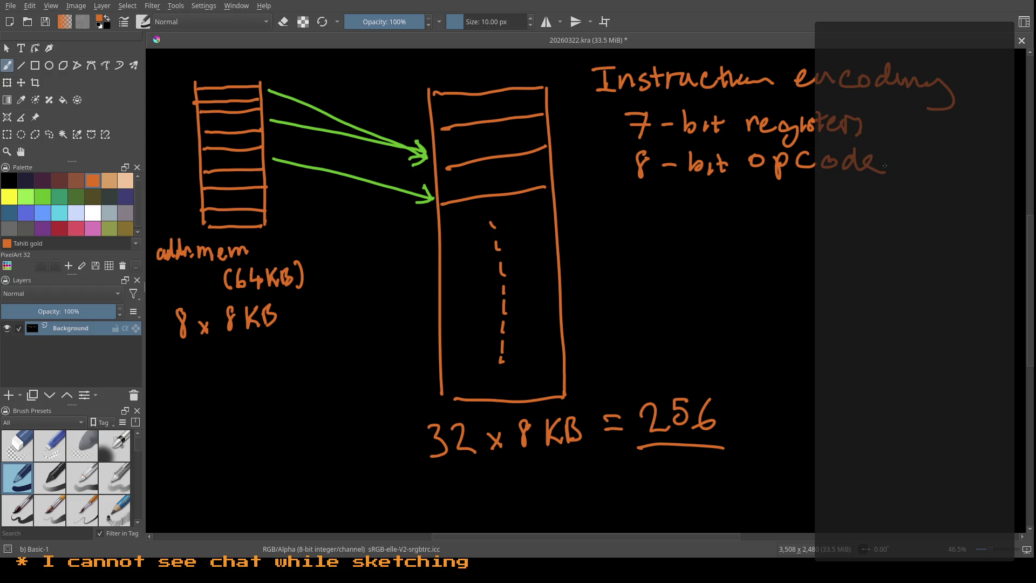
mouse_move(613, 205)
left_mouse_down()
mouse_move(614, 227)
mouse_move(681, 223)
left_mouse_up()
left_click_drag(689, 212, 691, 224)
mouse_move(699, 204)
left_mouse_down()
mouse_move(701, 222)
mouse_move(704, 212)
mouse_move(753, 218)
left_mouse_up()
mouse_move(770, 199)
left_mouse_down()
mouse_move(772, 221)
mouse_move(778, 207)
mouse_move(844, 218)
mouse_move(920, 205)
mouse_move(934, 214)
mouse_move(948, 196)
left_mouse_up()
mouse_move(954, 196)
left_mouse_down()
mouse_move(968, 213)
mouse_move(994, 202)
left_mouse_up()
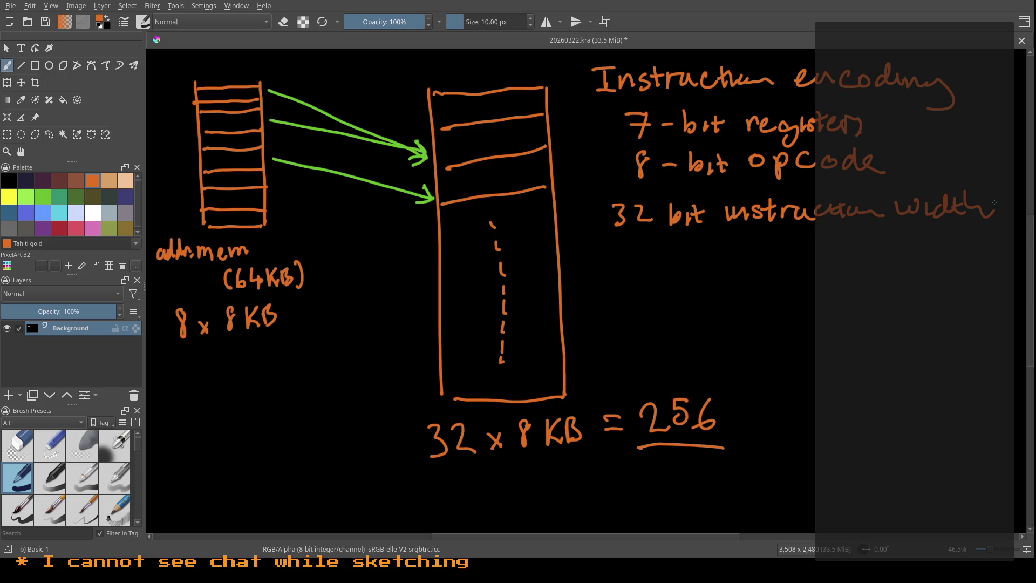
left_click_drag(626, 170, 608, 169)
left_click_drag(620, 134, 595, 133)
Step: Switch to Golden fizz yellow and circle the '7-bit registers' line
left_click(8, 199)
mouse_move(850, 101)
left_mouse_down()
mouse_move(873, 112)
mouse_move(820, 92)
left_mouse_up()
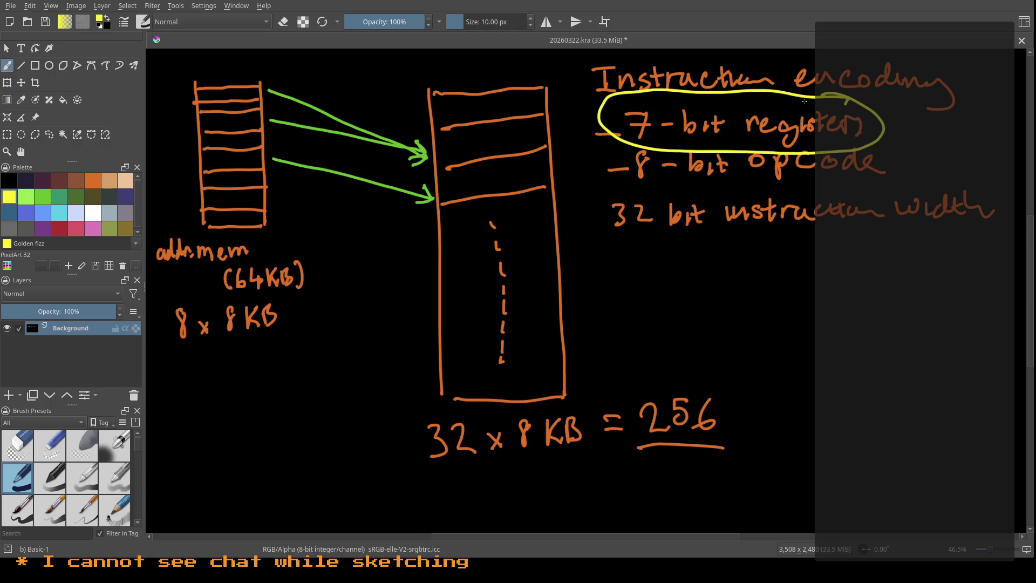
Step: Draw a yellow bracket along the tall box, a curved leader line, and the word 'physical'
left_click_drag(412, 78, 419, 417)
mouse_move(389, 314)
left_mouse_down()
mouse_move(305, 435)
mouse_move(278, 448)
mouse_move(315, 475)
left_mouse_up()
mouse_move(323, 430)
left_mouse_down()
mouse_move(322, 448)
mouse_move(331, 449)
left_mouse_up()
mouse_move(345, 428)
left_mouse_down()
mouse_move(343, 445)
mouse_move(358, 432)
left_mouse_up()
left_click_drag(362, 391, 365, 413)
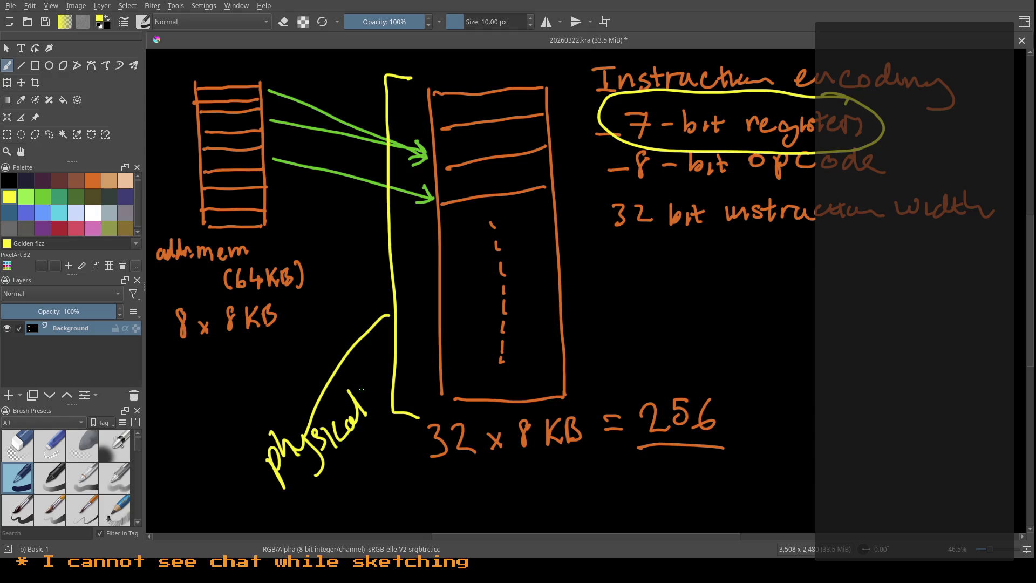
Step: Save the notes, then on a new canvas write 'Bank Switching – Downsides' and a circled 1 with 'SLOW'
key("Delete")
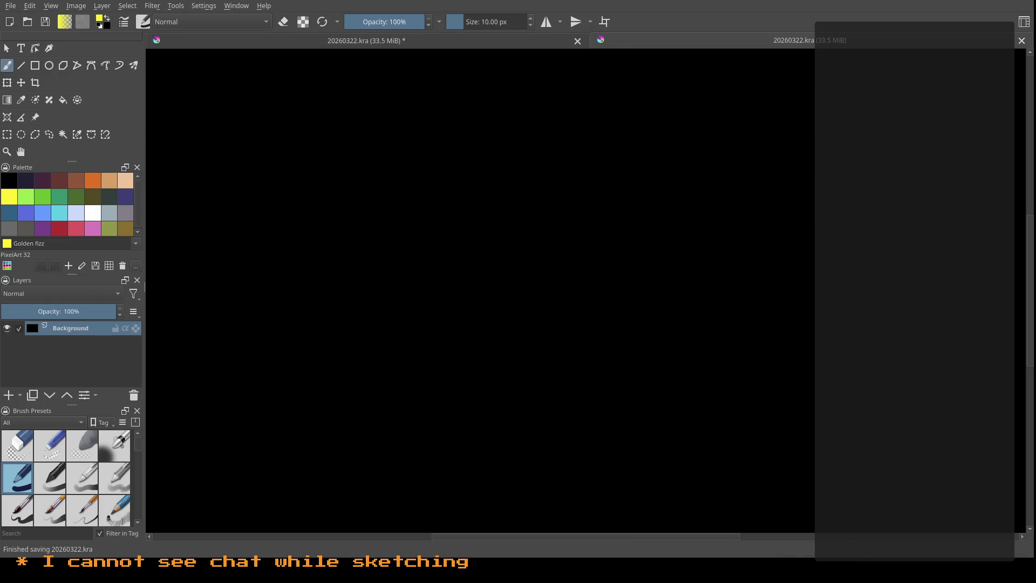
mouse_move(195, 72)
left_mouse_down()
mouse_move(194, 112)
mouse_move(198, 89)
mouse_move(195, 108)
mouse_move(293, 100)
left_mouse_up()
mouse_move(331, 68)
left_mouse_down()
mouse_move(315, 99)
mouse_move(375, 82)
mouse_move(402, 100)
mouse_move(487, 95)
mouse_move(485, 110)
left_mouse_up()
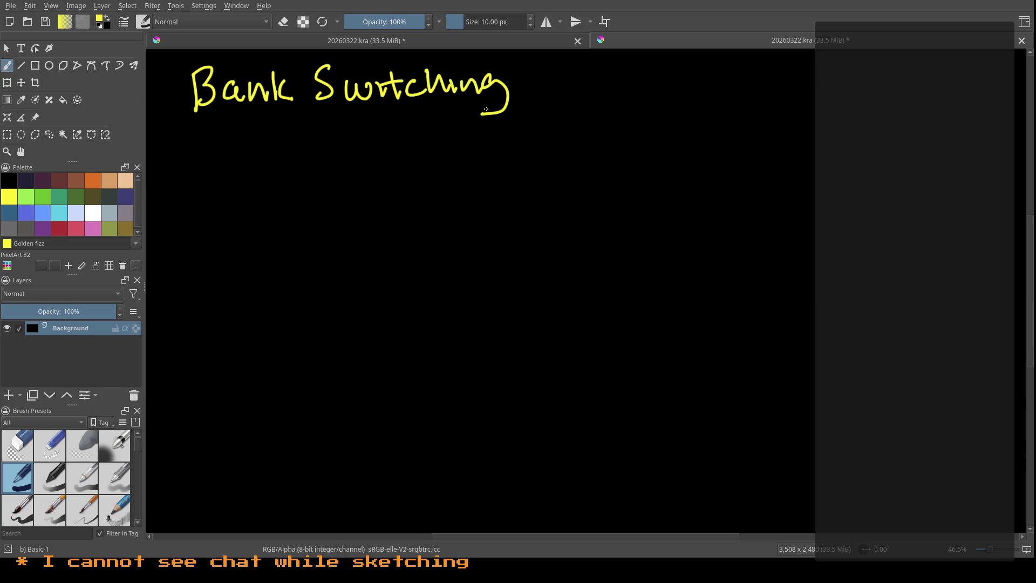
mouse_move(538, 87)
left_mouse_down()
mouse_move(604, 101)
mouse_move(708, 81)
mouse_move(785, 101)
left_mouse_up()
mouse_move(811, 85)
left_mouse_down()
mouse_move(804, 101)
mouse_move(858, 104)
left_mouse_up()
mouse_move(872, 77)
left_mouse_down()
mouse_move(870, 99)
mouse_move(854, 106)
left_mouse_up()
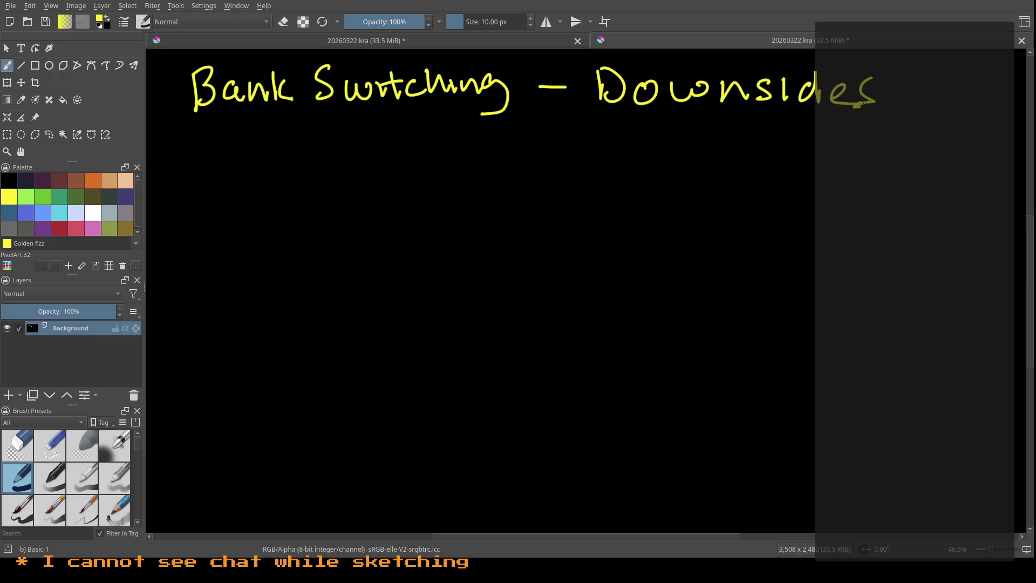
mouse_move(219, 170)
left_mouse_down()
mouse_move(218, 193)
mouse_move(201, 205)
mouse_move(228, 160)
mouse_move(260, 204)
left_mouse_up()
mouse_move(294, 169)
left_mouse_down()
mouse_move(322, 203)
mouse_move(348, 172)
mouse_move(395, 169)
left_mouse_up()
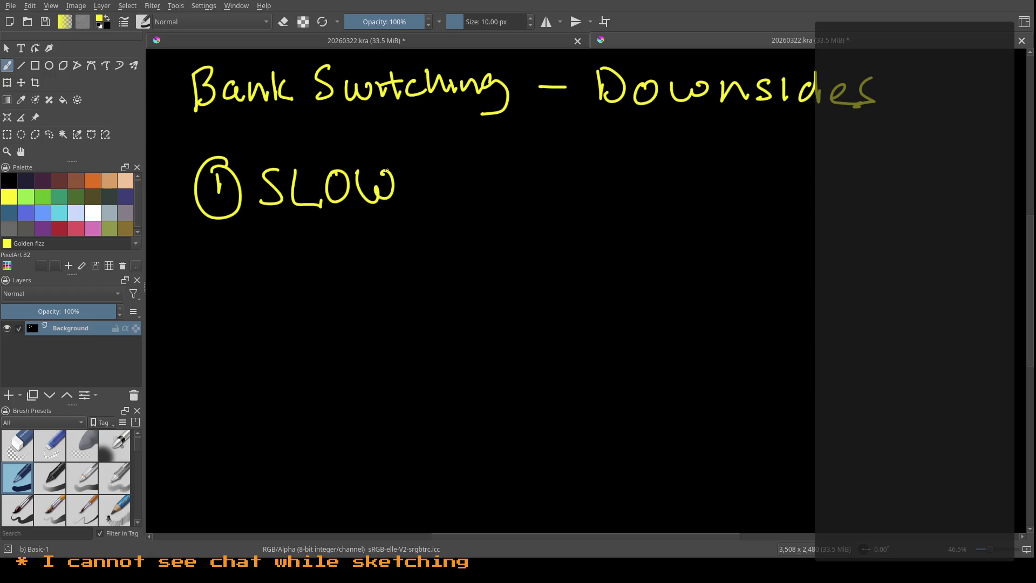
Step: Underline SLOW in Tahiti gold, return to Golden fizz yellow, and begin a dash note beside it
left_click(93, 180)
left_click_drag(396, 218, 255, 218)
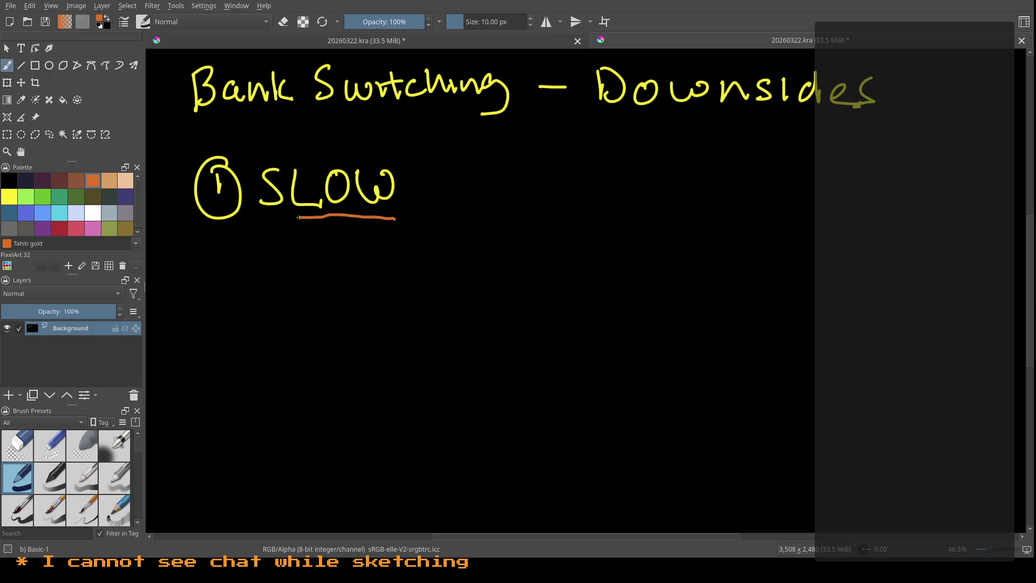
left_click(8, 198)
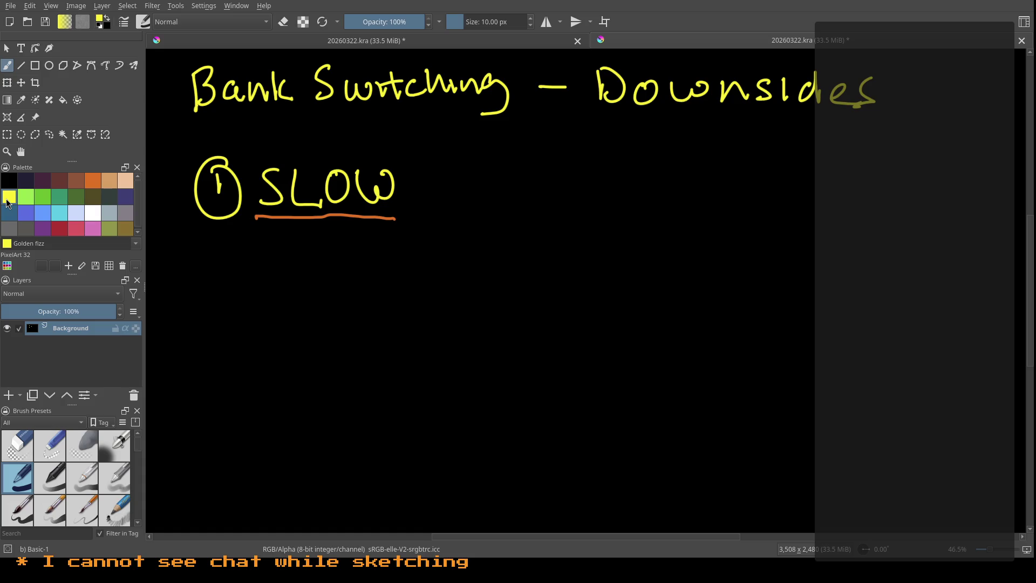
mouse_move(426, 174)
left_mouse_down()
mouse_move(449, 158)
mouse_move(462, 164)
mouse_move(463, 153)
mouse_move(604, 156)
left_mouse_up()
Step: Finish the yellow note 'PC is a logical addr' and underline it in orange
mouse_move(621, 143)
left_mouse_down()
mouse_move(626, 169)
mouse_move(652, 156)
left_mouse_up()
left_click(651, 140)
left_click_drag(666, 141, 694, 152)
mouse_move(702, 125)
left_mouse_down()
mouse_move(703, 154)
mouse_move(751, 154)
left_mouse_up()
mouse_move(764, 127)
left_mouse_down()
mouse_move(767, 156)
mouse_move(791, 155)
mouse_move(805, 136)
left_mouse_up()
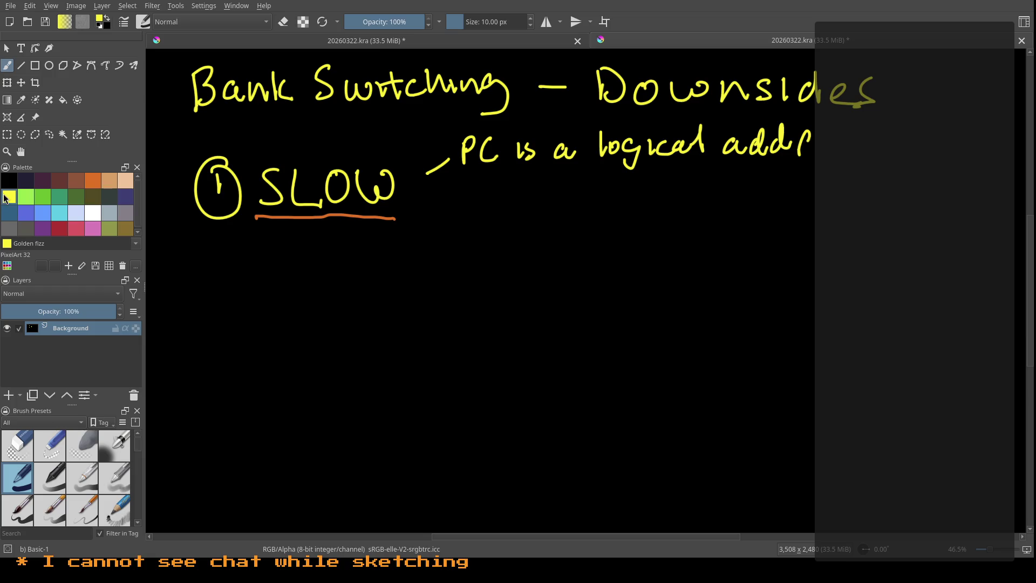
left_click(98, 175)
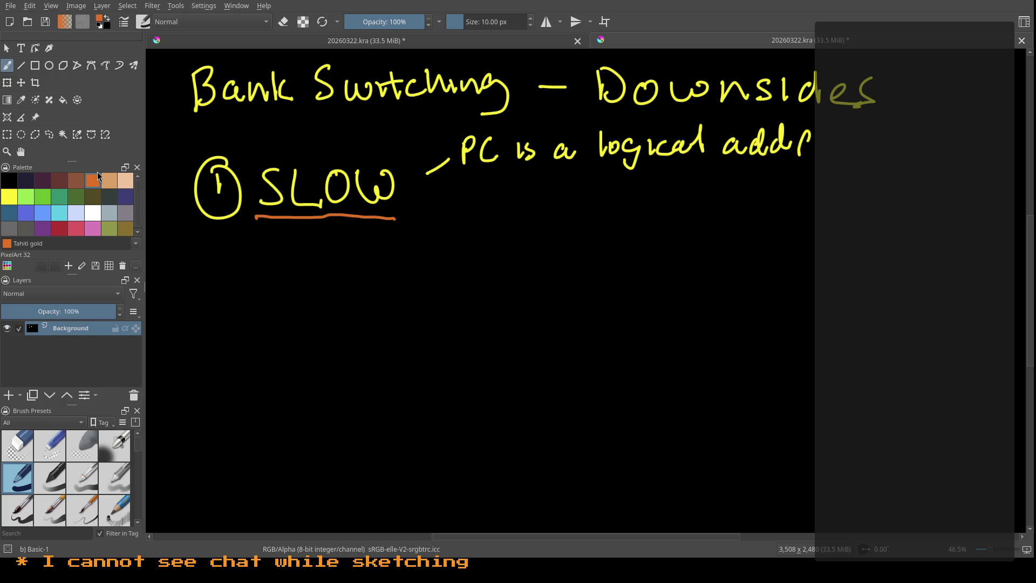
left_click_drag(807, 165, 456, 171)
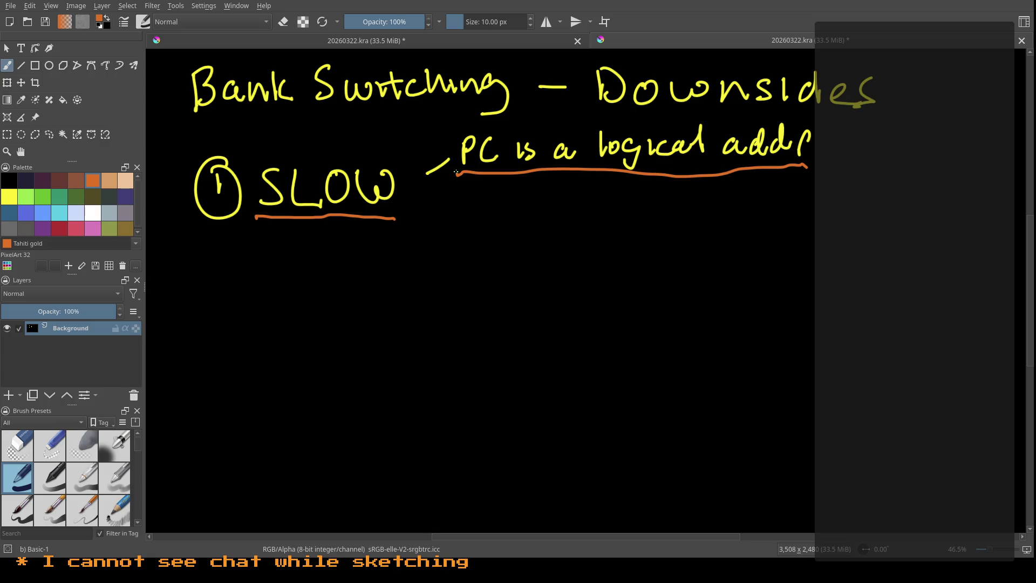
Step: Write a yellow circled 2 below the first point
left_click(10, 197)
left_click_drag(208, 308, 235, 341)
left_click_drag(231, 295, 224, 285)
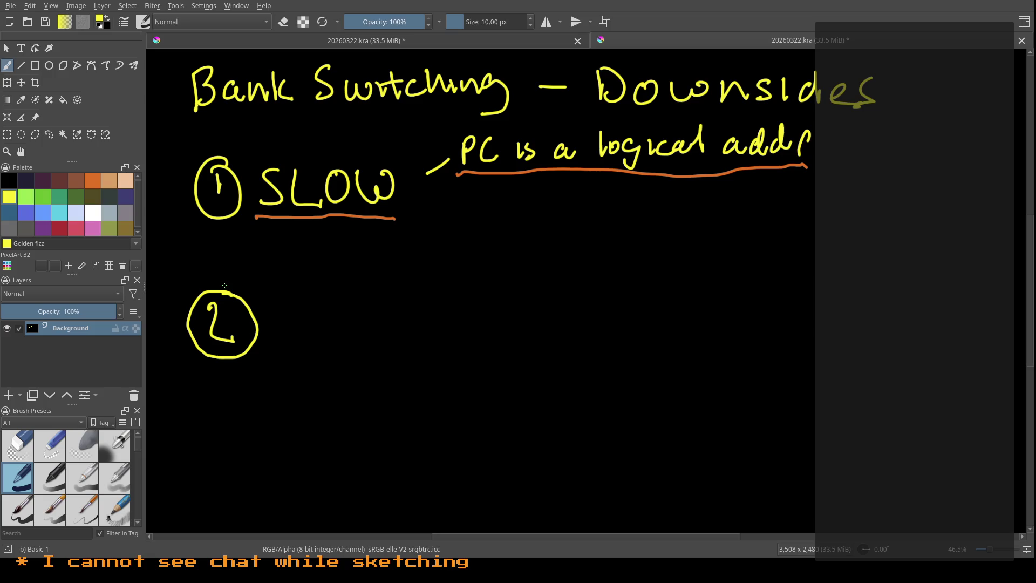
Step: Handwrite 'Complicated && !fun' beside the circled 2
mouse_move(309, 296)
left_mouse_down()
mouse_move(318, 340)
mouse_move(336, 318)
mouse_move(377, 337)
mouse_move(479, 337)
left_mouse_up()
left_click_drag(464, 319, 527, 334)
left_click_drag(604, 318, 580, 333)
left_click_drag(582, 286, 589, 332)
left_click_drag(607, 292, 639, 329)
mouse_move(606, 282)
left_mouse_down()
mouse_move(608, 324)
mouse_move(639, 330)
left_mouse_up()
left_click_drag(696, 278, 699, 322)
left_click_drag(698, 337, 699, 346)
mouse_move(741, 292)
left_mouse_down()
mouse_move(730, 339)
mouse_move(741, 311)
mouse_move(817, 333)
left_mouse_up()
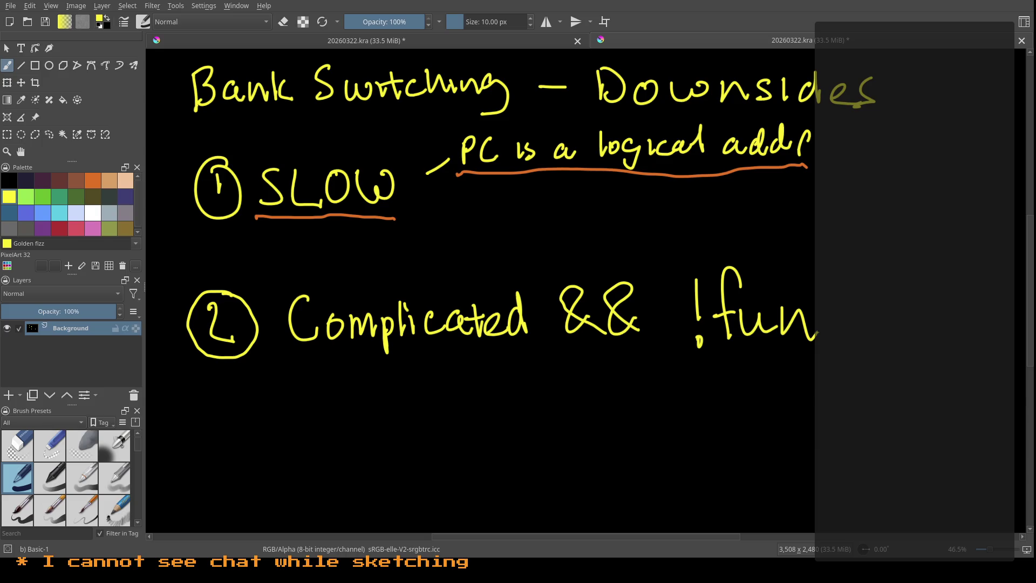
left_click(26, 197)
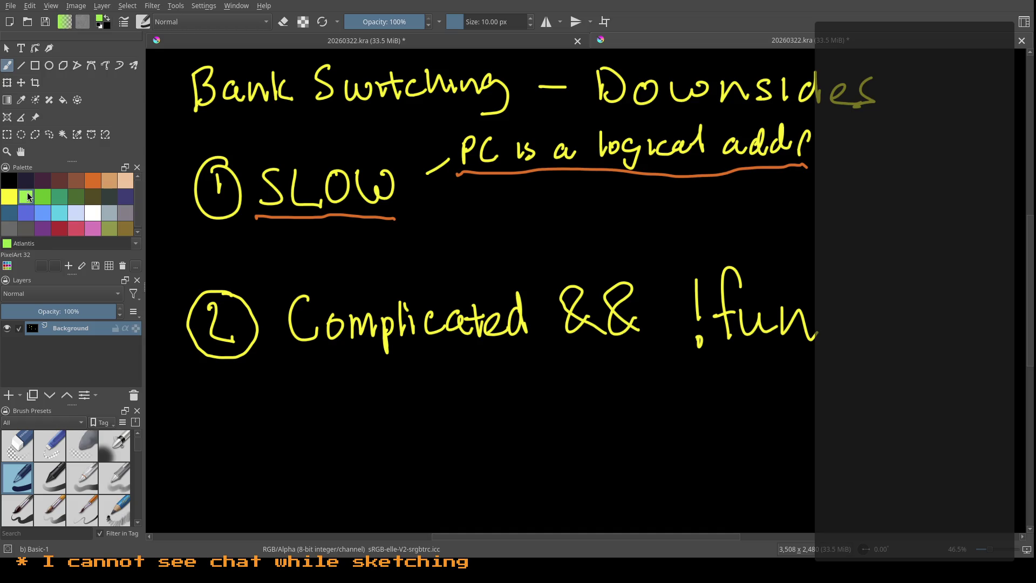
Step: Loop a green circle around '!fun'
mouse_move(798, 264)
left_mouse_down()
mouse_move(788, 382)
mouse_move(738, 246)
left_mouse_up()
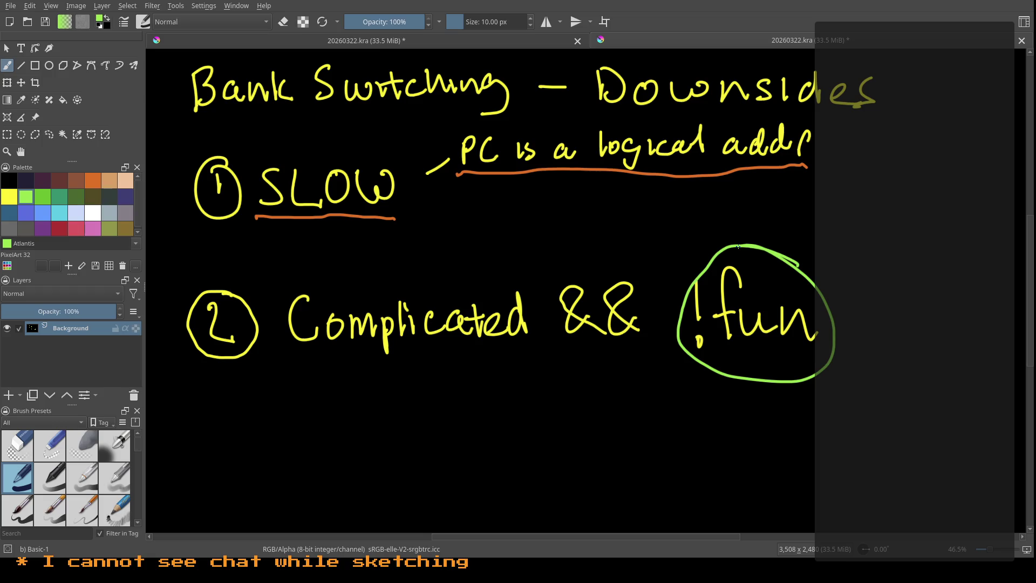
Step: On a blank page, write the yellow heading 'New plan'
key("Delete")
left_click(5, 203)
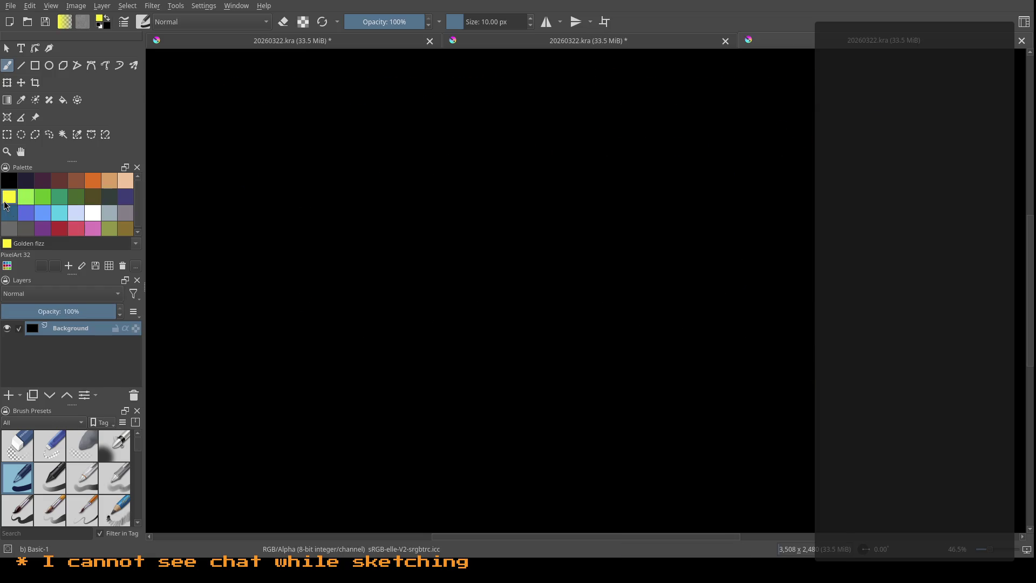
left_click_drag(180, 72, 186, 113)
mouse_move(182, 72)
left_mouse_down()
mouse_move(204, 67)
mouse_move(219, 101)
mouse_move(263, 85)
mouse_move(287, 102)
left_mouse_up()
mouse_move(306, 66)
left_mouse_down()
mouse_move(311, 102)
mouse_move(369, 88)
left_mouse_up()
Step: Write '① Flat memory' under the heading
mouse_move(211, 165)
left_mouse_down()
mouse_move(215, 180)
mouse_move(211, 151)
mouse_move(269, 190)
left_mouse_up()
mouse_move(260, 155)
left_mouse_down()
mouse_move(290, 143)
mouse_move(280, 162)
left_mouse_up()
mouse_move(309, 148)
left_mouse_down()
mouse_move(305, 192)
mouse_move(355, 181)
left_mouse_up()
mouse_move(332, 165)
left_mouse_down()
mouse_move(432, 183)
mouse_move(489, 163)
mouse_move(522, 202)
mouse_move(484, 208)
left_mouse_up()
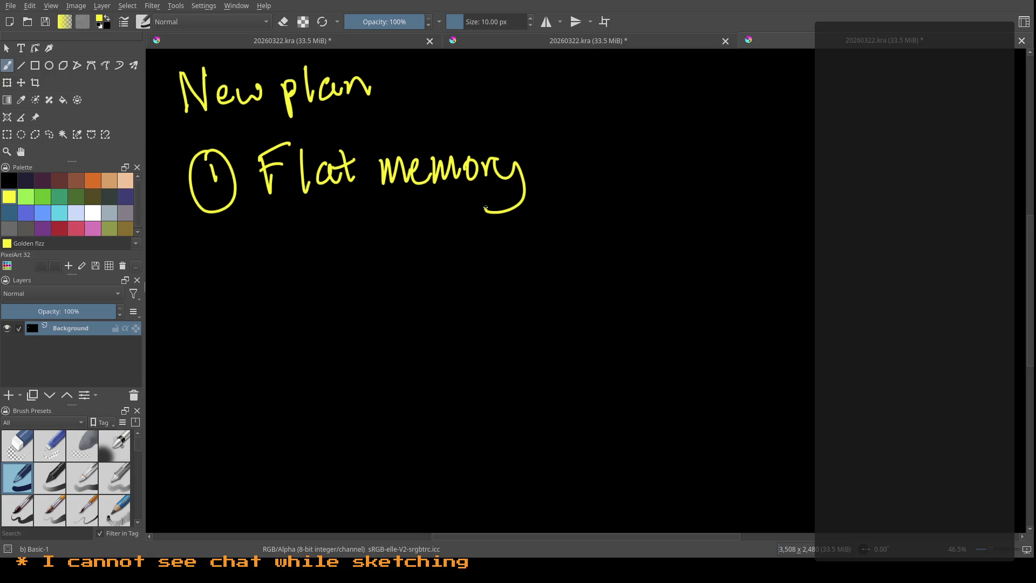
Step: Write 'LOAD/STORE' below Flat memory
mouse_move(204, 242)
left_mouse_down()
mouse_move(226, 265)
mouse_move(239, 242)
mouse_move(256, 265)
mouse_move(276, 263)
left_mouse_up()
left_click_drag(259, 255, 284, 261)
mouse_move(314, 221)
left_mouse_down()
mouse_move(302, 274)
mouse_move(315, 260)
mouse_move(341, 265)
left_mouse_up()
left_click_drag(325, 238, 363, 234)
mouse_move(378, 232)
left_mouse_down()
mouse_move(377, 263)
mouse_move(397, 253)
left_mouse_up()
mouse_move(405, 229)
left_mouse_down()
mouse_move(424, 254)
mouse_move(421, 241)
left_mouse_up()
left_click_drag(400, 232, 419, 223)
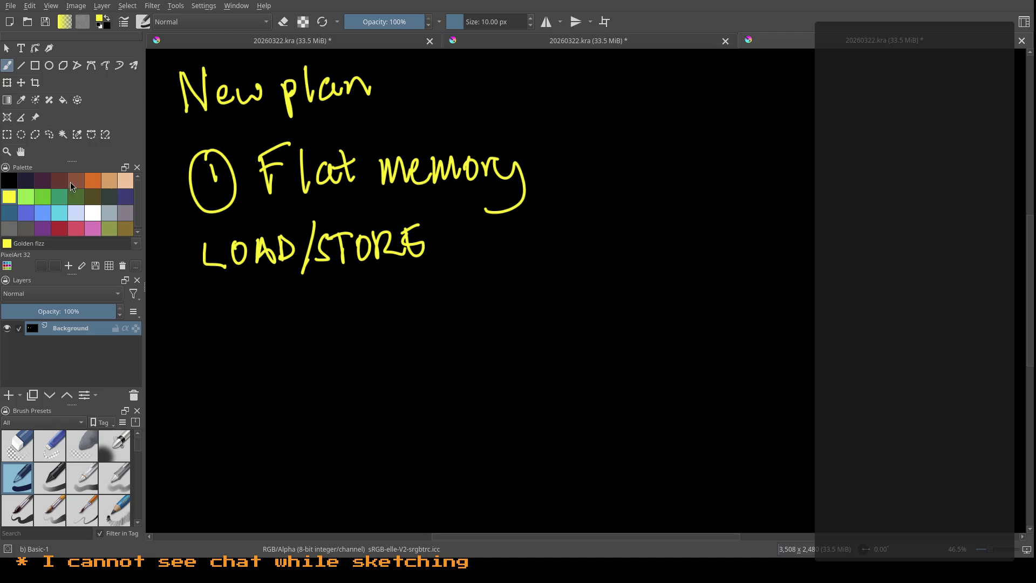
Step: Write the orange heading 'The big changes' at the top right
left_click(93, 183)
mouse_move(633, 82)
left_mouse_down()
mouse_move(637, 107)
mouse_move(657, 76)
mouse_move(672, 104)
mouse_move(734, 91)
mouse_move(729, 101)
mouse_move(761, 101)
mouse_move(771, 119)
left_mouse_up()
left_click_drag(828, 84, 842, 97)
mouse_move(849, 74)
left_mouse_down()
mouse_move(848, 97)
mouse_move(917, 98)
mouse_move(933, 119)
mouse_move(958, 99)
left_mouse_up()
Step: Write '① Reg → 7 → 6 bits' below the heading
left_click_drag(623, 158, 626, 171)
mouse_move(618, 144)
left_mouse_down()
mouse_move(605, 162)
mouse_move(637, 153)
mouse_move(669, 178)
left_mouse_up()
mouse_move(669, 149)
left_mouse_down()
mouse_move(691, 178)
mouse_move(709, 158)
mouse_move(726, 174)
left_mouse_up()
left_click_drag(733, 156, 722, 192)
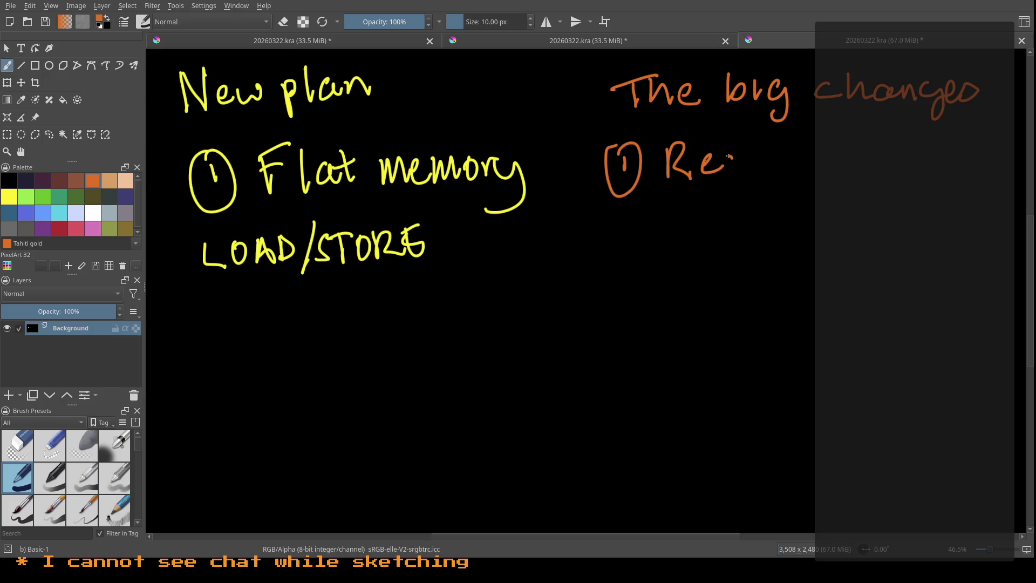
mouse_move(760, 156)
left_mouse_down()
mouse_move(784, 155)
mouse_move(775, 170)
left_mouse_up()
mouse_move(815, 136)
left_mouse_down()
mouse_move(829, 168)
mouse_move(836, 148)
mouse_move(876, 162)
mouse_move(956, 160)
left_mouse_up()
left_click_drag(966, 131, 979, 138)
left_click_drag(981, 143, 976, 160)
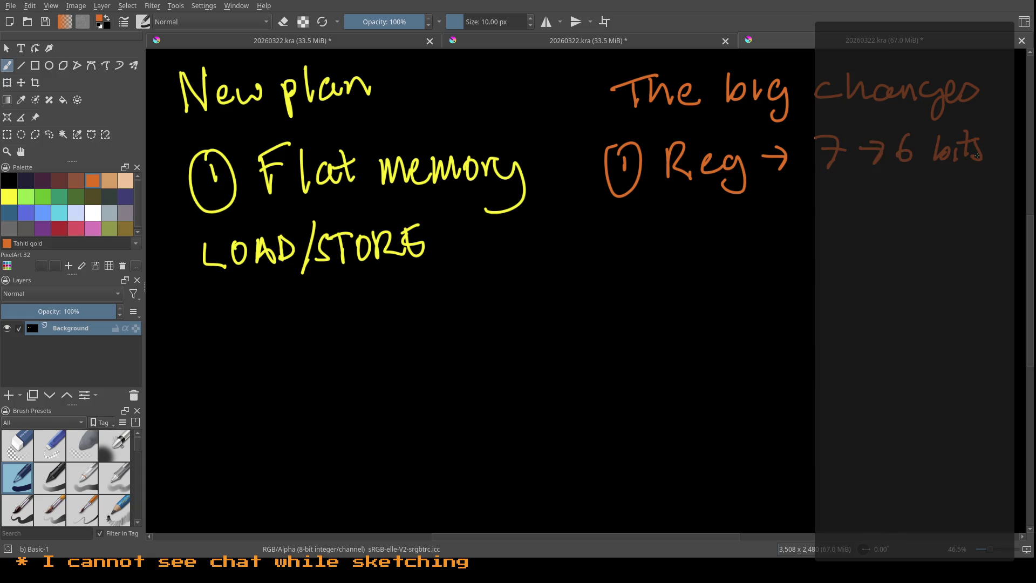
Step: Write '② Addr → 16 → 14 bits' as the second point
mouse_move(616, 220)
left_mouse_down()
mouse_move(632, 241)
mouse_move(637, 214)
mouse_move(679, 242)
left_mouse_up()
mouse_move(661, 232)
left_mouse_down()
mouse_move(693, 224)
mouse_move(701, 244)
left_mouse_up()
mouse_move(720, 227)
left_mouse_down()
mouse_move(724, 242)
mouse_move(740, 211)
mouse_move(798, 226)
left_mouse_up()
left_click_drag(780, 214, 788, 240)
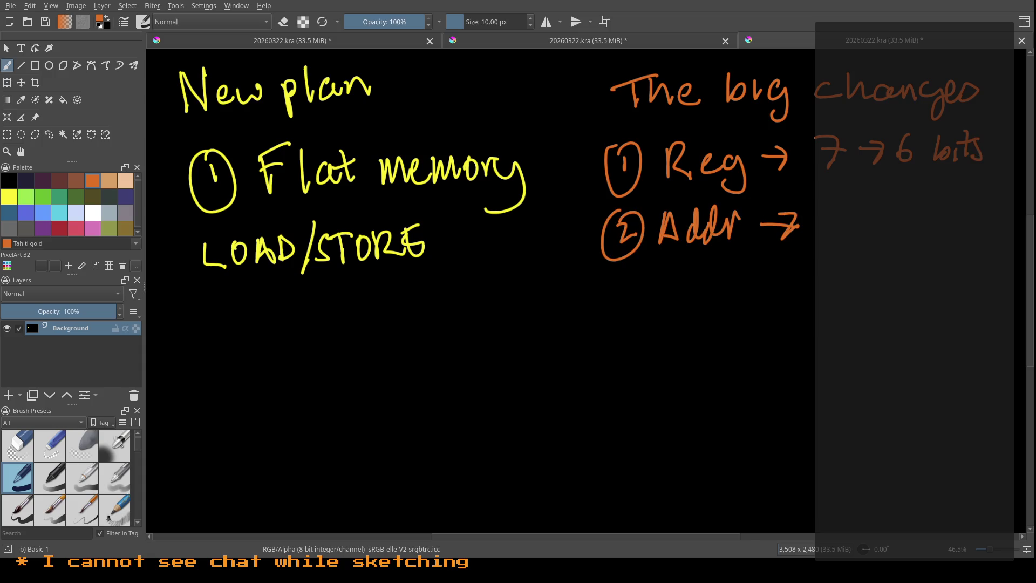
mouse_move(813, 204)
left_mouse_down()
mouse_move(809, 236)
mouse_move(858, 219)
mouse_move(848, 231)
mouse_move(875, 233)
mouse_move(910, 208)
left_mouse_up()
left_click_drag(898, 213, 896, 240)
left_click_drag(929, 206, 950, 237)
mouse_move(958, 208)
left_mouse_down()
mouse_move(956, 232)
mouse_move(969, 234)
left_mouse_up()
left_click_drag(958, 230, 964, 228)
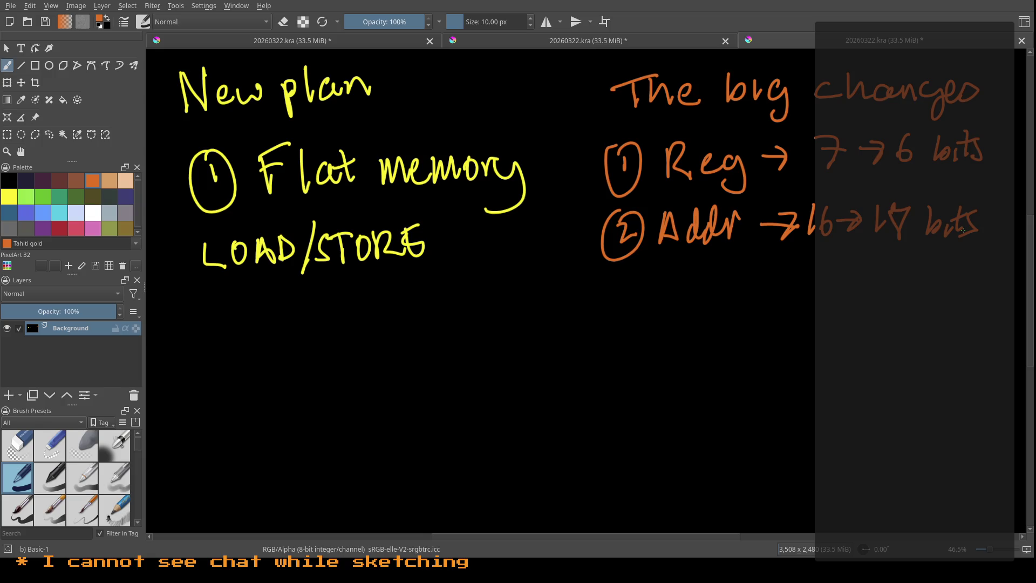
left_click(26, 196)
Step: Write green 'Encoding' below Addr with bracketed op 8 and reg 6 fields
mouse_move(645, 285)
left_mouse_down()
mouse_move(653, 317)
mouse_move(648, 301)
mouse_move(681, 314)
mouse_move(710, 302)
mouse_move(743, 314)
mouse_move(768, 305)
mouse_move(764, 334)
left_mouse_up()
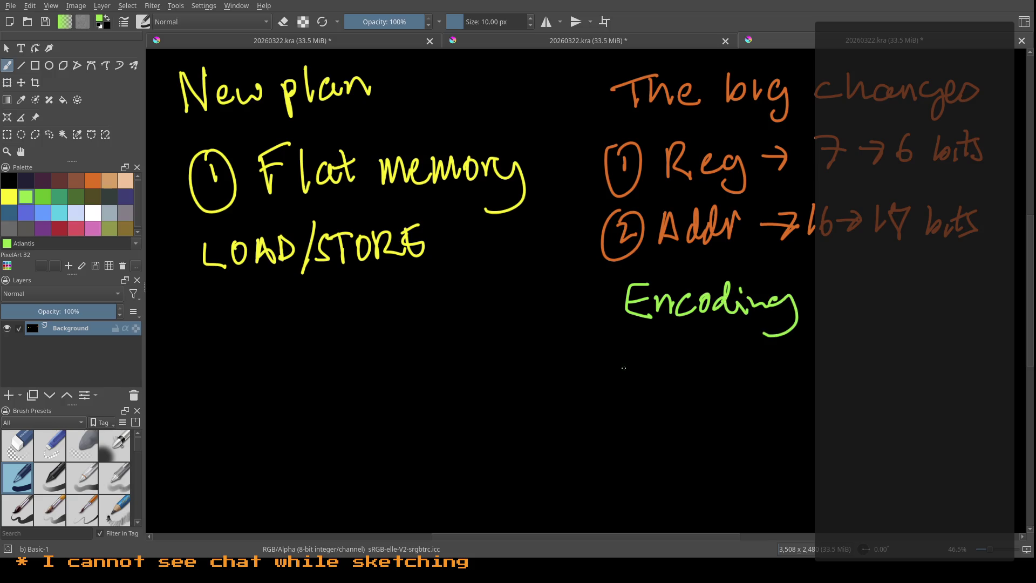
mouse_move(629, 369)
left_mouse_down()
mouse_move(640, 396)
mouse_move(642, 378)
left_mouse_up()
mouse_move(597, 408)
left_mouse_down()
mouse_move(626, 422)
mouse_move(702, 409)
left_mouse_up()
left_click_drag(646, 427, 645, 459)
mouse_move(746, 370)
left_mouse_down()
mouse_move(778, 385)
mouse_move(761, 425)
mouse_move(807, 402)
mouse_move(747, 479)
left_mouse_up()
Step: Add the bracketed addr 18 field, then save 20260322.kra and go to a blank canvas
mouse_move(880, 379)
left_mouse_down()
mouse_move(890, 389)
mouse_move(934, 386)
mouse_move(954, 369)
left_mouse_up()
mouse_move(836, 398)
left_mouse_down()
mouse_move(837, 421)
mouse_move(970, 420)
mouse_move(974, 392)
left_mouse_up()
mouse_move(900, 426)
left_mouse_down()
mouse_move(878, 491)
mouse_move(899, 475)
left_mouse_up()
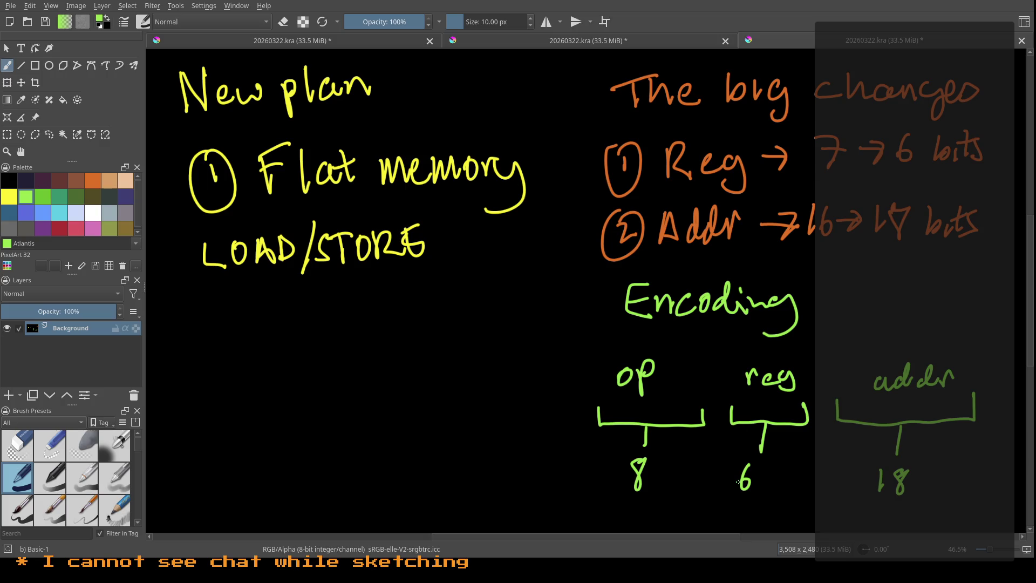
key("ctrl+n")
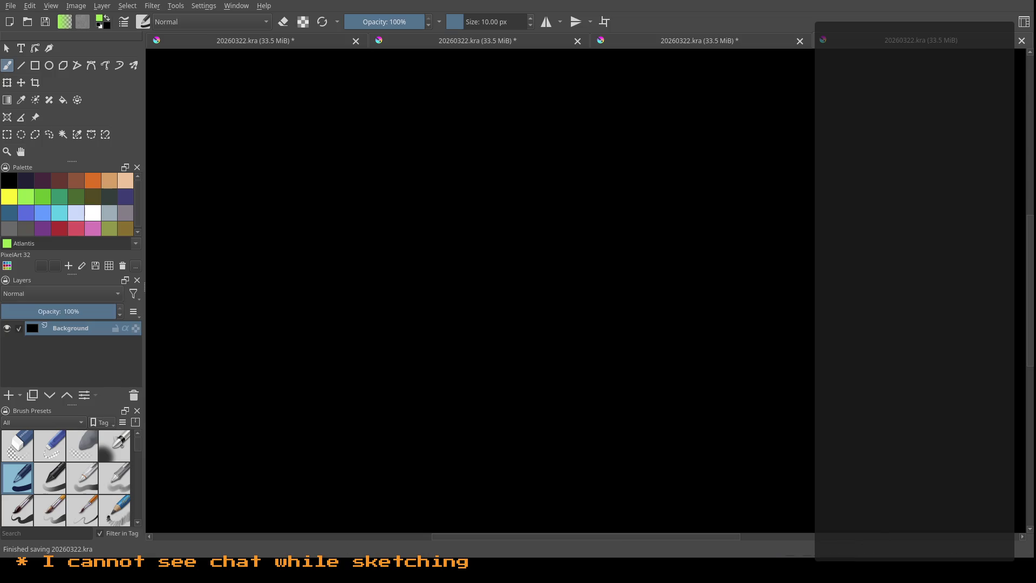
Step: Handwrite 'Function Calls' in yellow at the top, with a dash beneath it
left_click(15, 197)
mouse_move(198, 81)
left_mouse_down()
mouse_move(199, 112)
mouse_move(226, 75)
mouse_move(199, 95)
mouse_move(246, 111)
mouse_move(296, 110)
mouse_move(305, 86)
mouse_move(309, 108)
mouse_move(326, 87)
mouse_move(358, 106)
left_mouse_up()
mouse_move(409, 77)
left_mouse_down()
mouse_move(414, 104)
mouse_move(476, 101)
left_mouse_up()
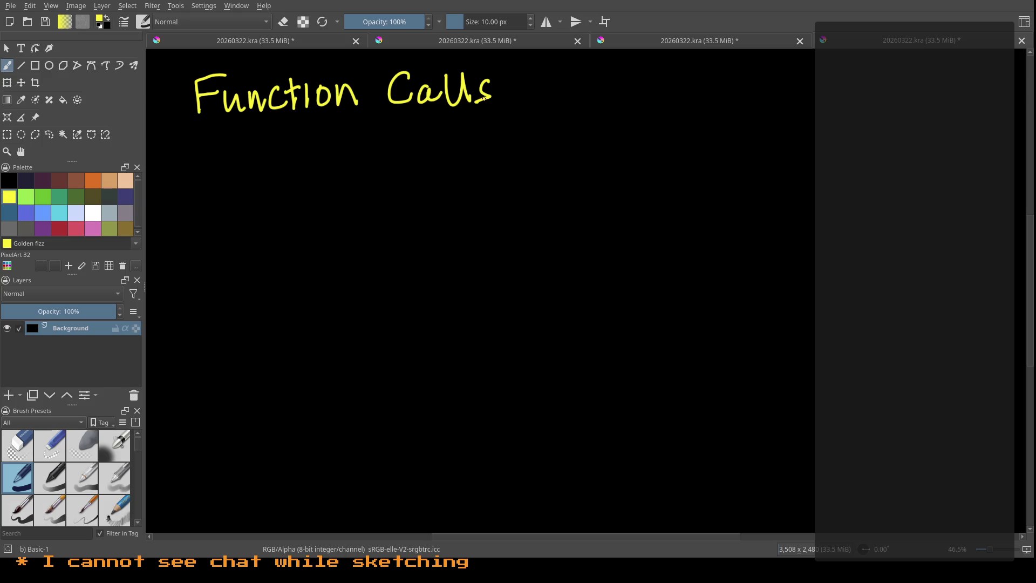
left_click_drag(269, 142, 254, 149)
Step: Write the list items 'destination reg' and 'callee addr'
mouse_move(298, 142)
left_mouse_down()
mouse_move(305, 154)
mouse_move(326, 155)
left_mouse_up()
mouse_move(341, 132)
left_mouse_down()
mouse_move(344, 156)
mouse_move(348, 140)
mouse_move(389, 155)
left_mouse_up()
mouse_move(395, 131)
left_mouse_down()
mouse_move(399, 153)
mouse_move(406, 140)
mouse_move(447, 149)
mouse_move(481, 132)
mouse_move(506, 145)
mouse_move(501, 161)
left_mouse_up()
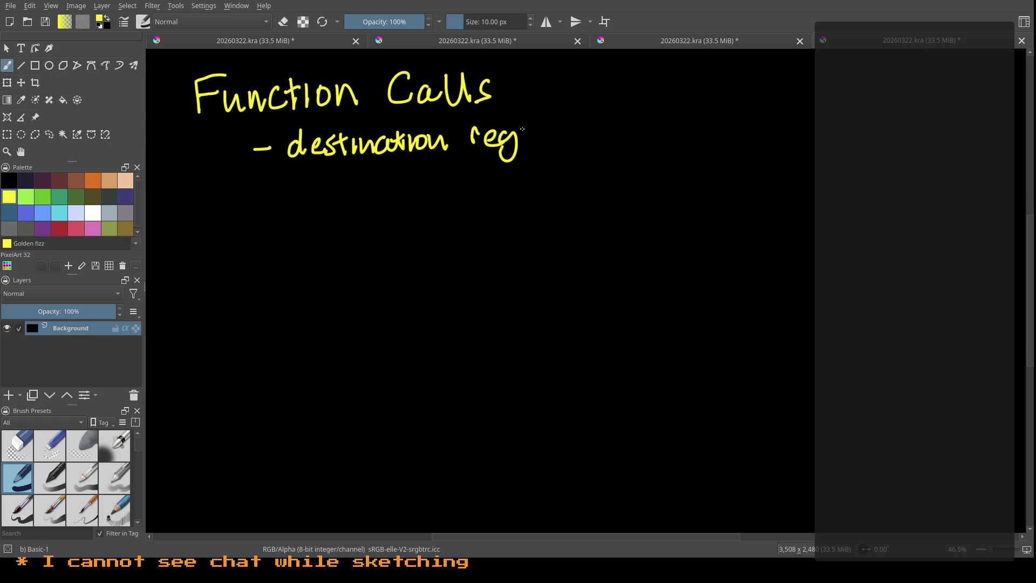
left_click_drag(254, 190, 337, 194)
mouse_move(343, 168)
left_mouse_down()
mouse_move(343, 193)
mouse_move(427, 194)
mouse_move(458, 192)
mouse_move(474, 162)
left_mouse_up()
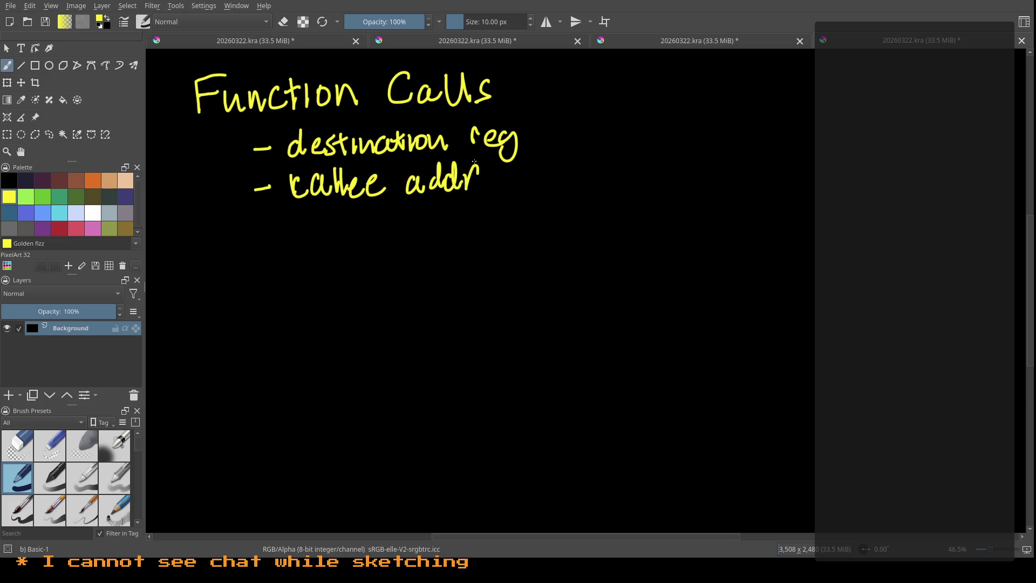
Step: Add the third item 'number of args' and begin 'original' right of the title
mouse_move(253, 232)
left_mouse_down()
mouse_move(334, 240)
mouse_move(430, 222)
left_mouse_up()
mouse_move(451, 197)
left_mouse_down()
mouse_move(444, 239)
mouse_move(448, 220)
mouse_move(485, 233)
left_mouse_up()
mouse_move(487, 233)
left_mouse_down()
mouse_move(496, 218)
mouse_move(499, 245)
left_mouse_up()
left_click_drag(526, 213, 525, 231)
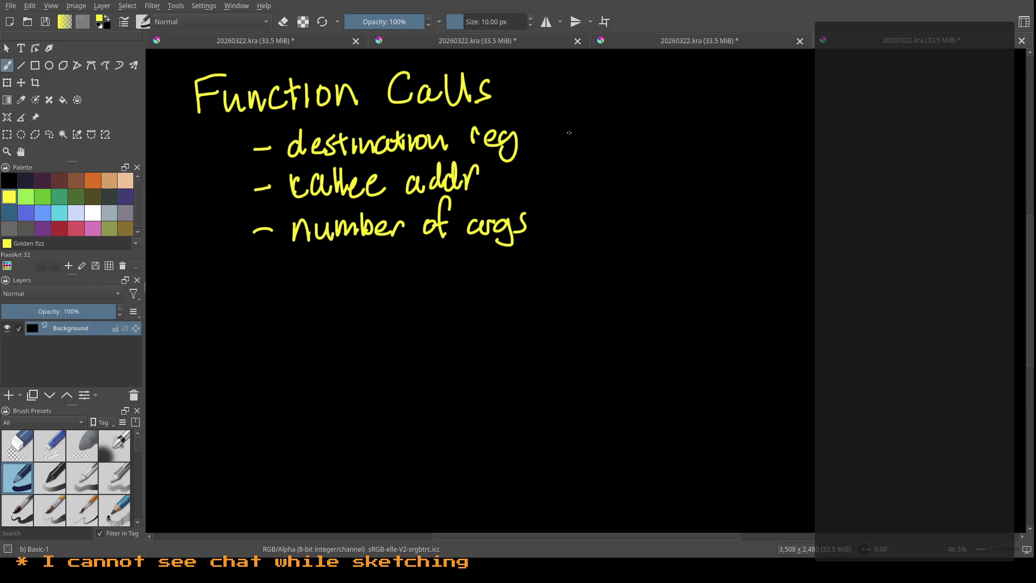
mouse_move(620, 81)
left_mouse_down()
mouse_move(642, 82)
mouse_move(655, 107)
mouse_move(714, 97)
left_mouse_up()
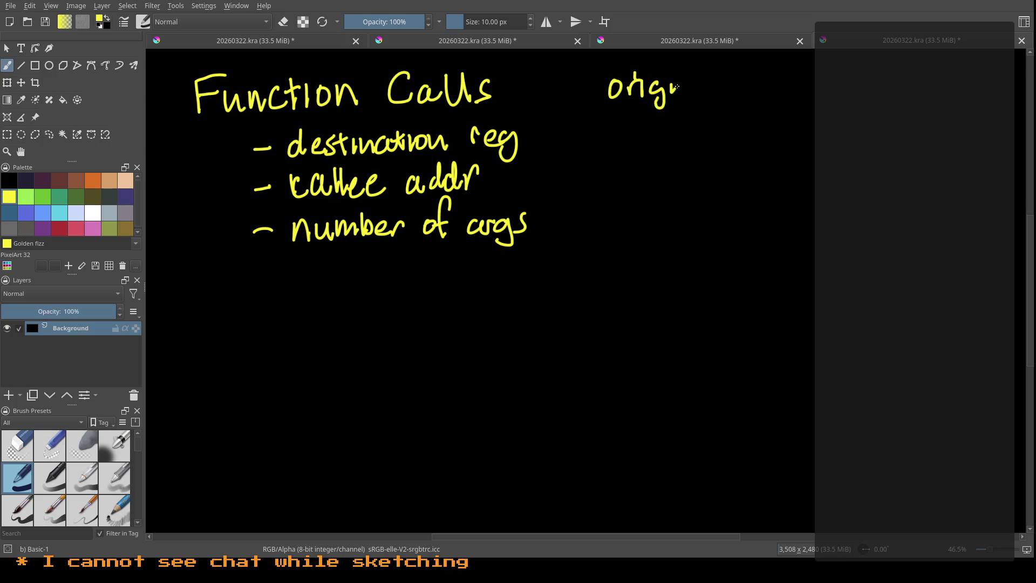
Step: Finish and underline 'original', then write 7 and 14 beneath it
left_click_drag(612, 108, 712, 100)
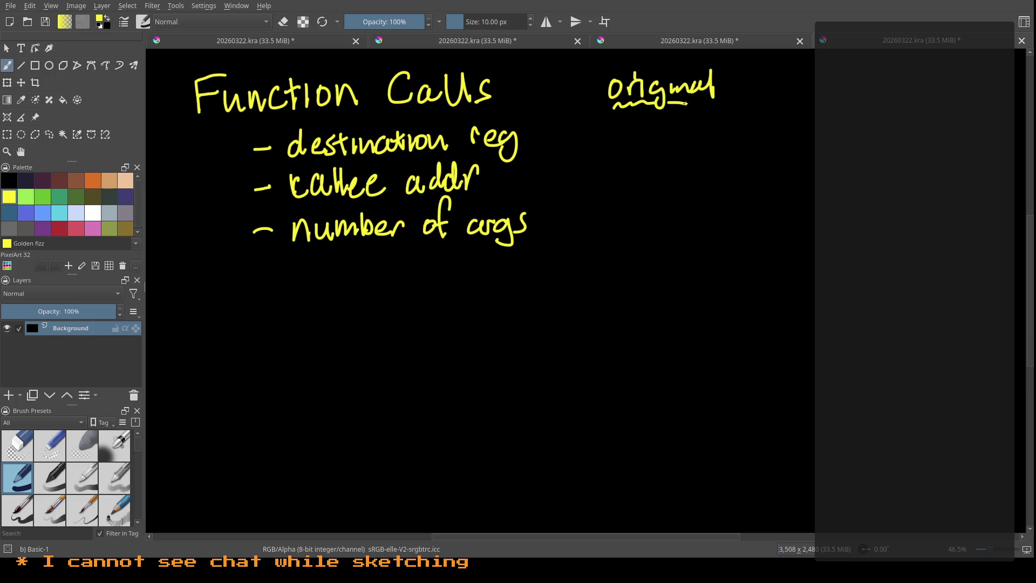
mouse_move(640, 123)
left_mouse_down()
mouse_move(654, 151)
mouse_move(668, 135)
left_mouse_up()
mouse_move(637, 166)
left_mouse_down()
mouse_move(634, 190)
mouse_move(667, 176)
mouse_move(659, 194)
left_mouse_up()
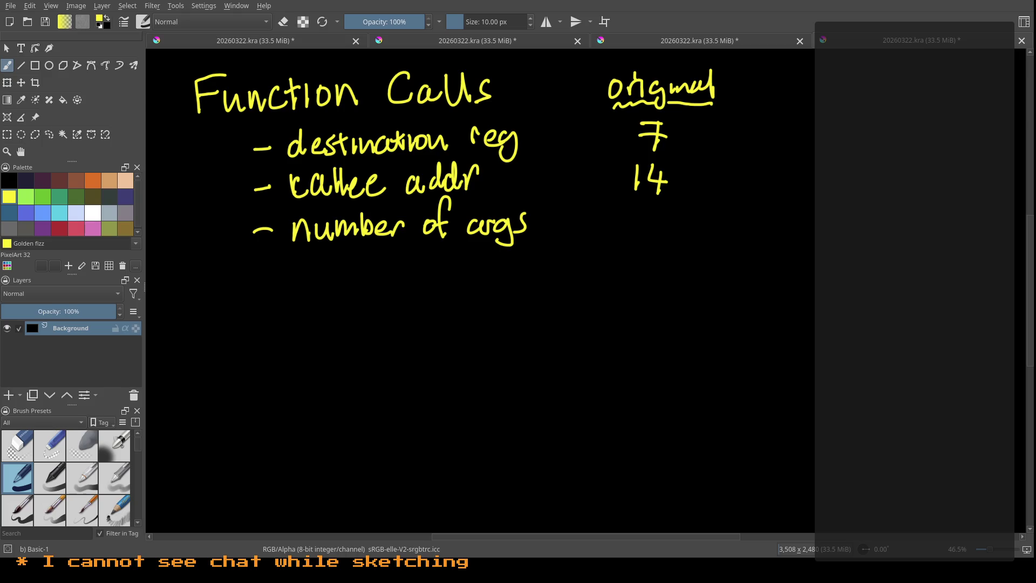
Step: Write 5 under 14 in yellow, replacing a mistaken 3, then draw a vertical divider right of the column
left_click_drag(639, 207, 640, 233)
key("ctrl+z")
left_click_drag(640, 205, 639, 231)
left_click_drag(731, 67, 729, 308)
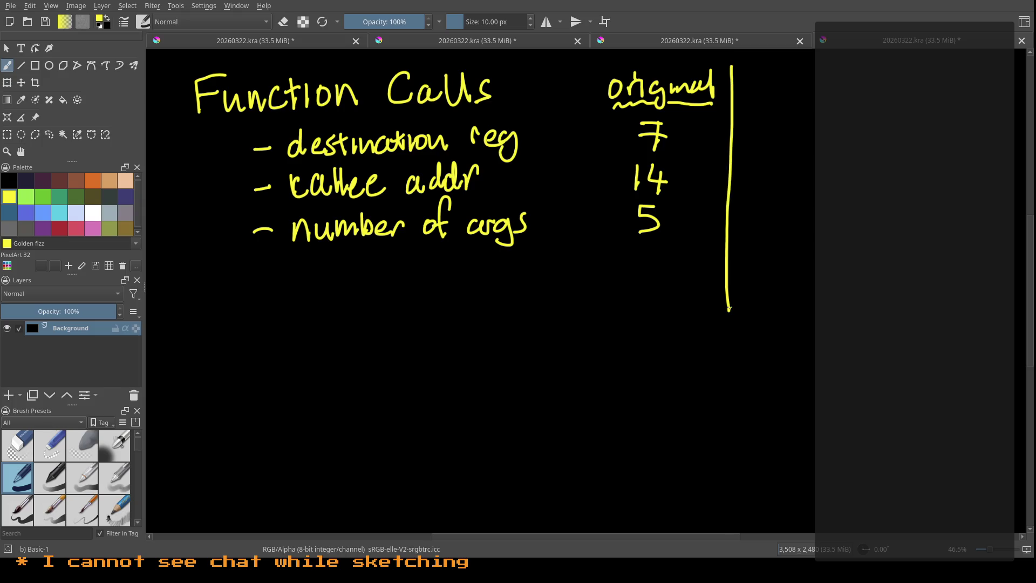
left_click(92, 180)
Step: Write an underlined orange 'new' heading, then 6, 13 and 5 across three columns
mouse_move(746, 77)
left_mouse_down()
mouse_move(785, 90)
mouse_move(808, 75)
left_mouse_up()
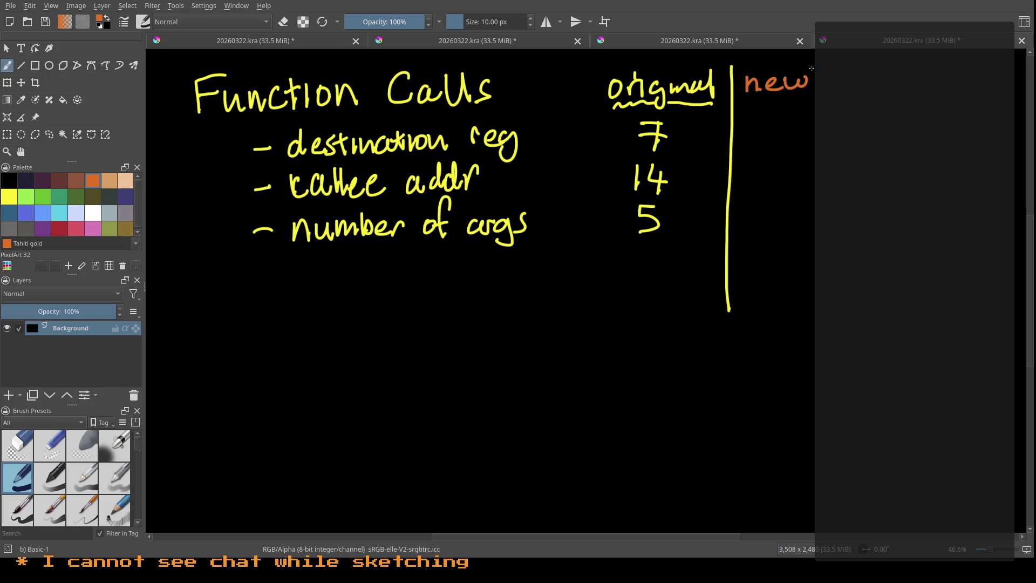
left_click_drag(772, 118, 762, 138)
left_click_drag(876, 121, 881, 133)
left_click_drag(970, 115, 964, 130)
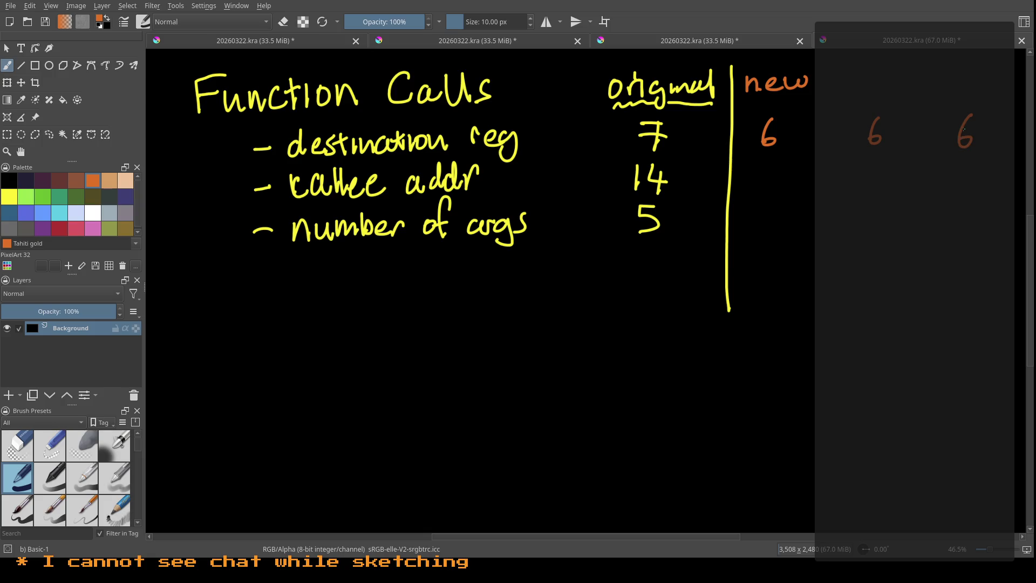
mouse_move(865, 162)
left_mouse_down()
mouse_move(873, 167)
mouse_move(862, 183)
left_mouse_up()
mouse_move(937, 163)
left_mouse_down()
mouse_move(938, 183)
mouse_move(960, 169)
mouse_move(952, 181)
left_mouse_up()
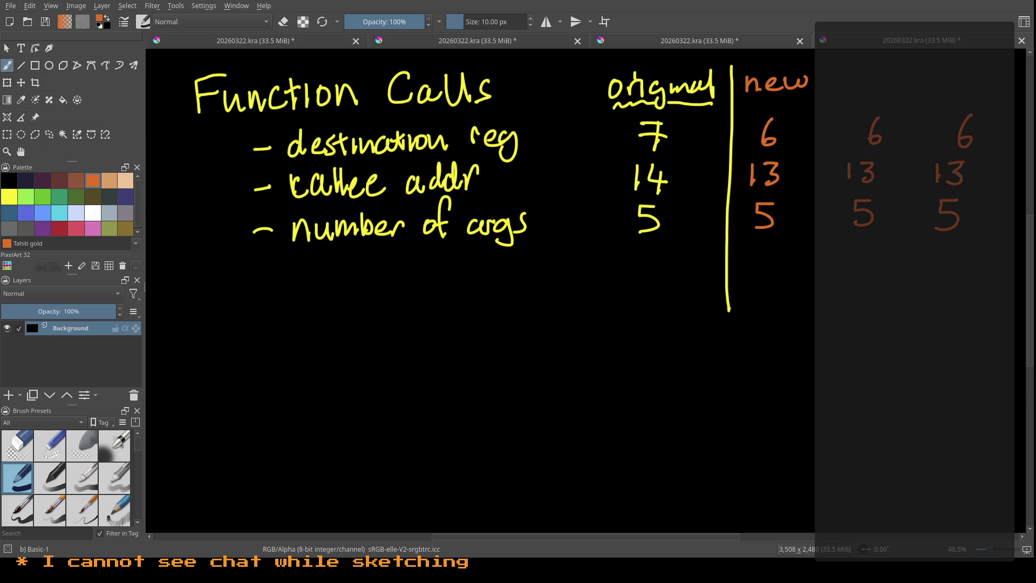
left_click_drag(745, 95, 811, 98)
Step: Retrace the orange 5s and the yellow original 5, then paint over the 13s in black
left_click_drag(755, 211, 752, 214)
left_click_drag(953, 205, 956, 213)
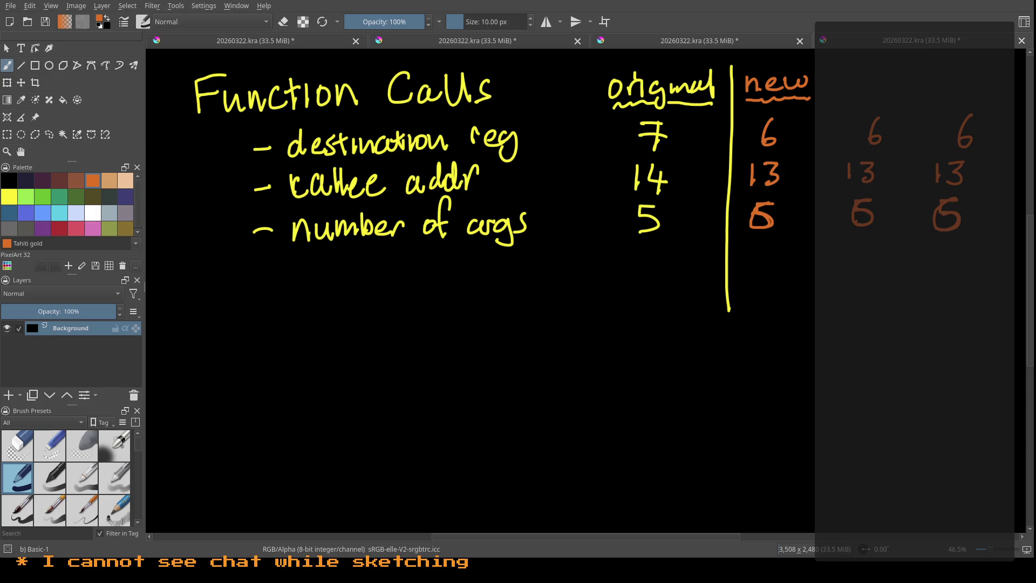
left_click(8, 195)
left_click_drag(635, 226, 635, 217)
left_click(9, 180)
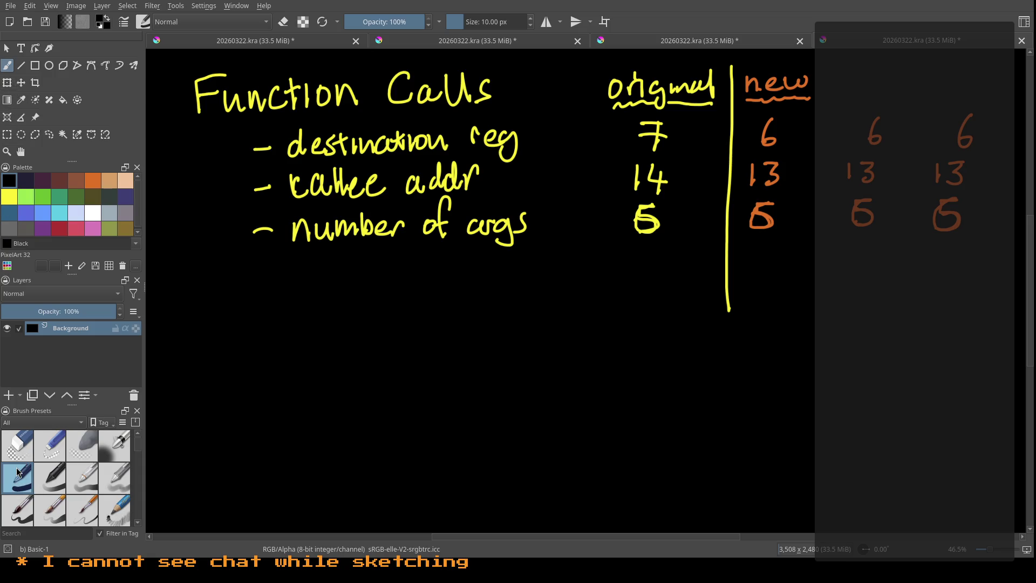
mouse_move(752, 164)
left_mouse_down()
mouse_move(753, 186)
mouse_move(777, 175)
mouse_move(772, 160)
left_mouse_up()
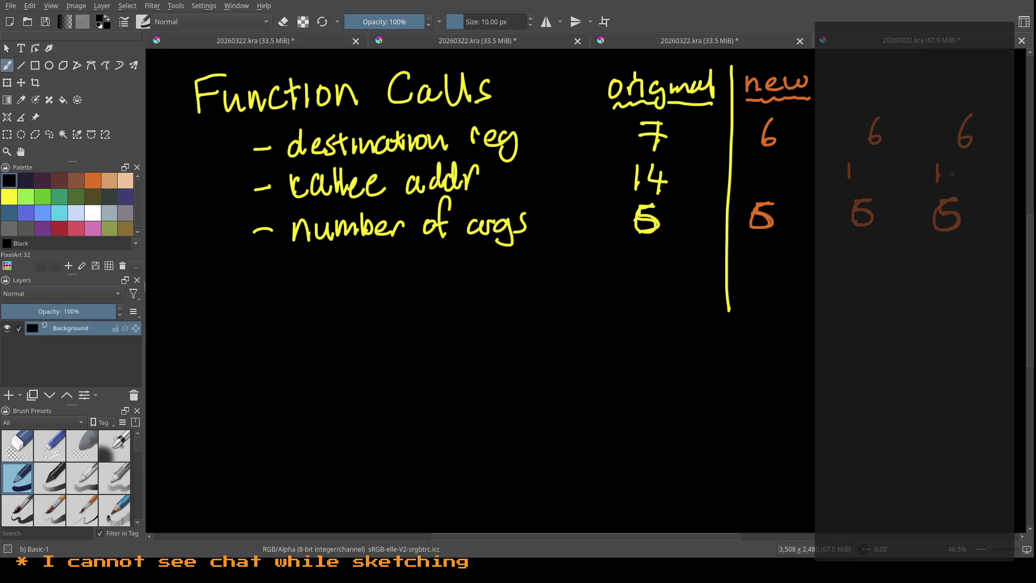
left_click(92, 181)
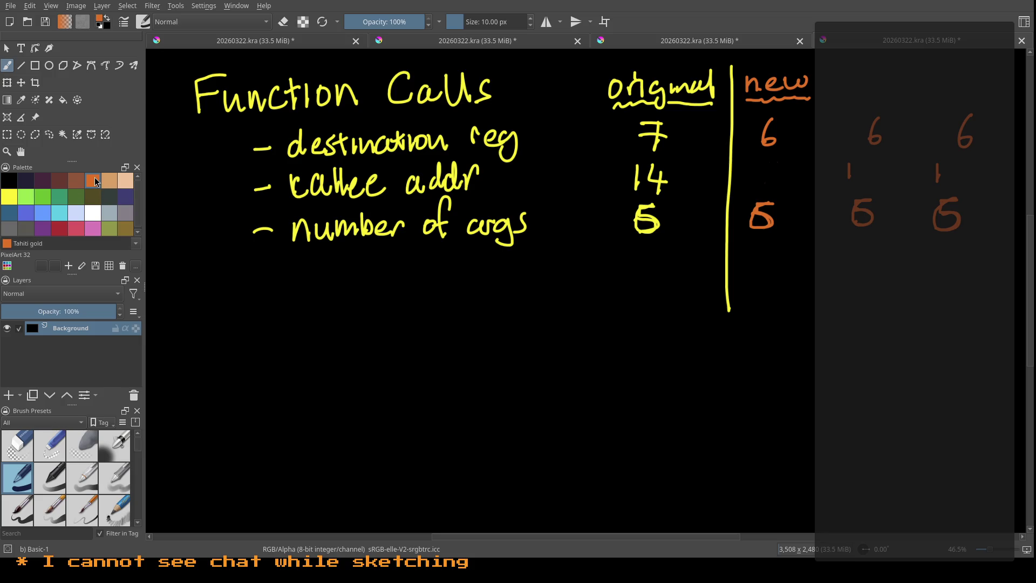
Step: Handwrite 12 in orange as the new callee address size beside 14
mouse_move(757, 162)
left_mouse_down()
mouse_move(754, 186)
mouse_move(783, 186)
left_mouse_up()
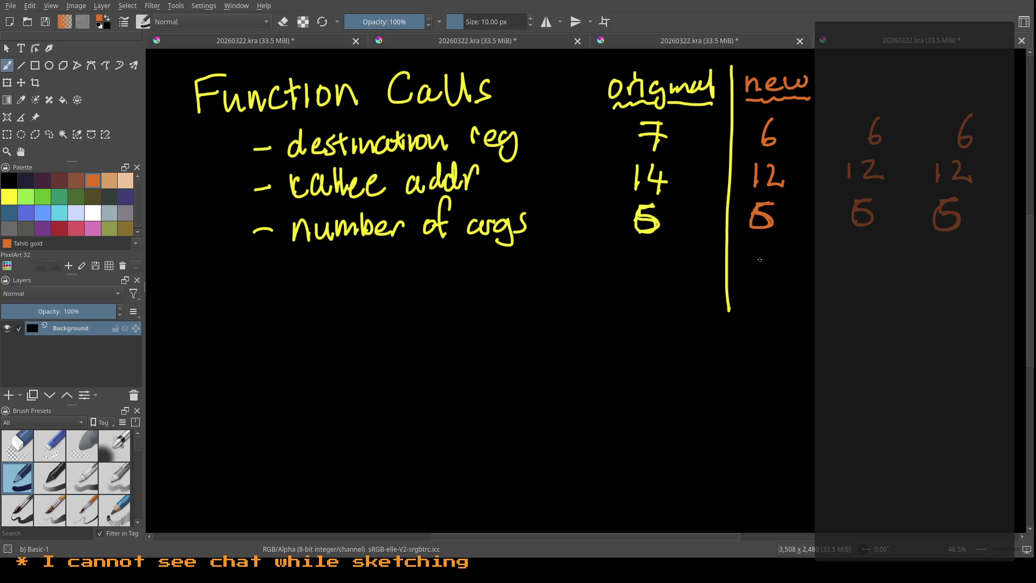
Step: Draw a connector left from the new 5 and write 'rel. jump ±2048 b.'
left_click_drag(758, 259, 497, 365)
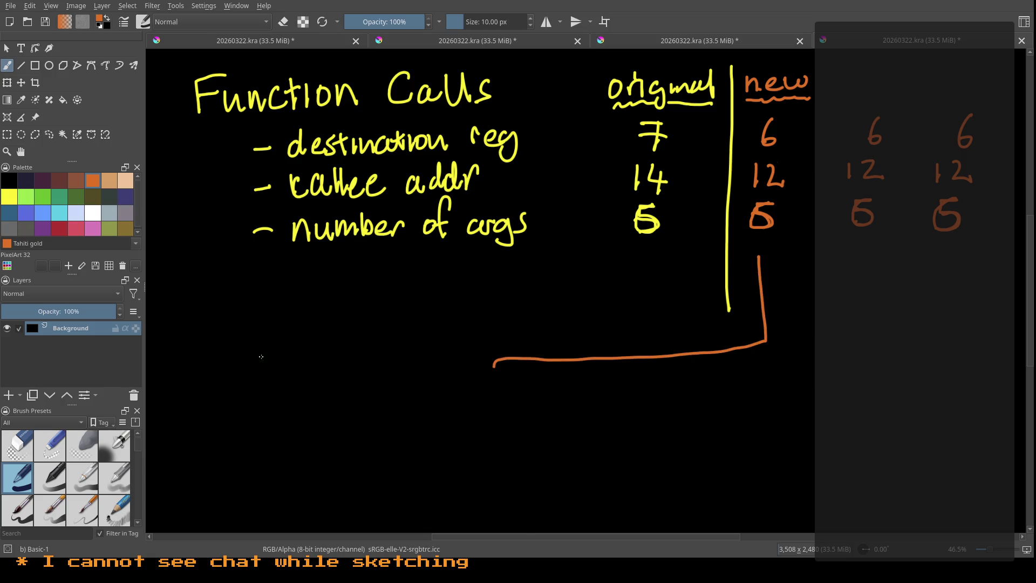
mouse_move(193, 352)
left_mouse_down()
mouse_move(244, 369)
mouse_move(285, 356)
mouse_move(307, 374)
mouse_move(316, 343)
left_mouse_up()
left_click(231, 364)
left_click(247, 339)
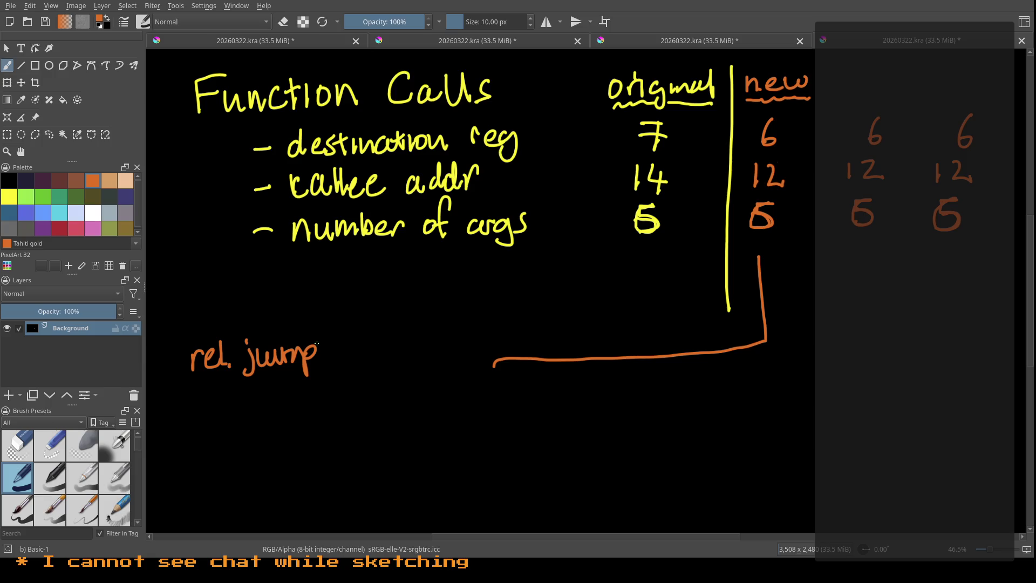
left_click_drag(342, 341, 359, 339)
left_click_drag(350, 333, 360, 362)
mouse_move(374, 338)
left_mouse_down()
mouse_move(385, 362)
mouse_move(401, 340)
mouse_move(420, 364)
mouse_move(433, 339)
left_mouse_up()
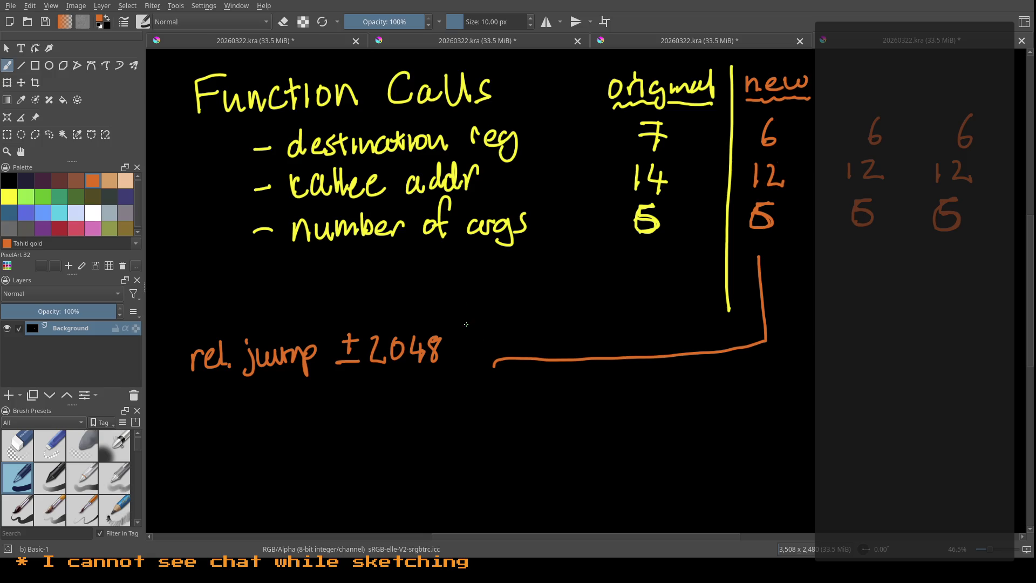
left_click_drag(463, 327, 464, 343)
left_click(481, 340)
Step: Add '(±8192 bytes)', correct 'b.' to 'ins.', and draw a connector down from the middle 5
mouse_move(503, 305)
left_mouse_down()
mouse_move(500, 335)
mouse_move(524, 318)
left_mouse_up()
mouse_move(516, 306)
left_mouse_down()
mouse_move(525, 330)
mouse_move(543, 308)
mouse_move(551, 330)
mouse_move(580, 317)
mouse_move(627, 322)
left_mouse_up()
left_click_drag(638, 303, 638, 322)
mouse_move(631, 313)
left_mouse_down()
mouse_move(646, 310)
mouse_move(653, 327)
left_mouse_up()
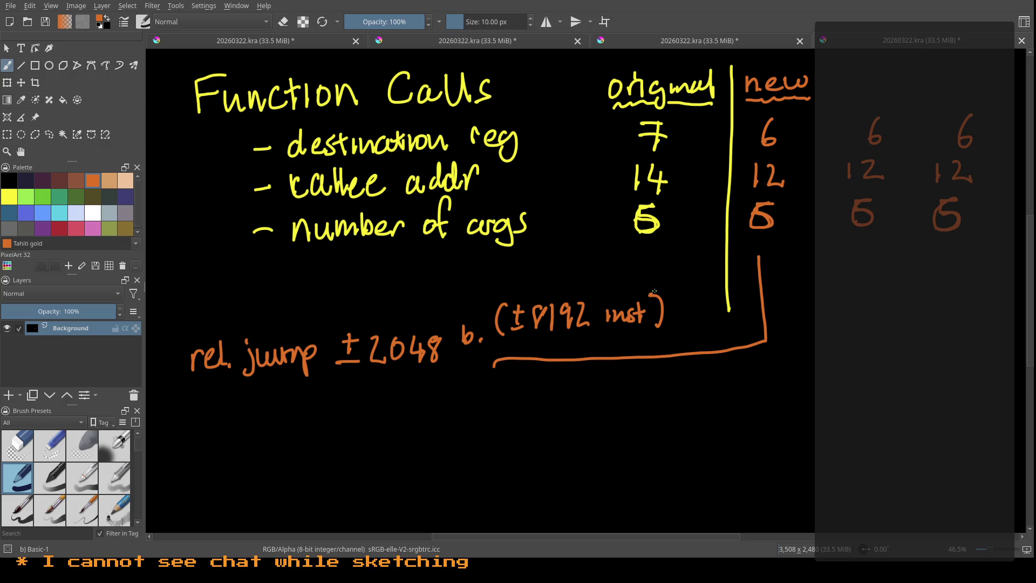
left_click_drag(464, 322, 466, 345)
mouse_move(443, 303)
left_mouse_down()
mouse_move(444, 314)
mouse_move(464, 316)
left_mouse_up()
left_click_drag(612, 313, 641, 311)
left_click_drag(602, 276, 620, 300)
mouse_move(630, 274)
left_mouse_down()
mouse_move(632, 292)
mouse_move(652, 290)
left_mouse_up()
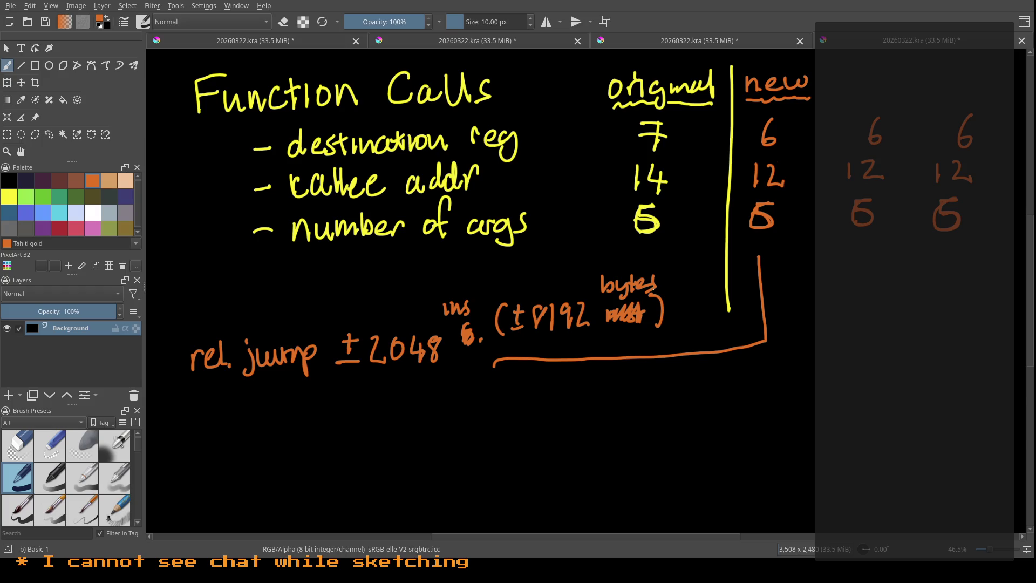
mouse_move(859, 255)
left_mouse_down()
mouse_move(863, 396)
mouse_move(548, 435)
left_mouse_up()
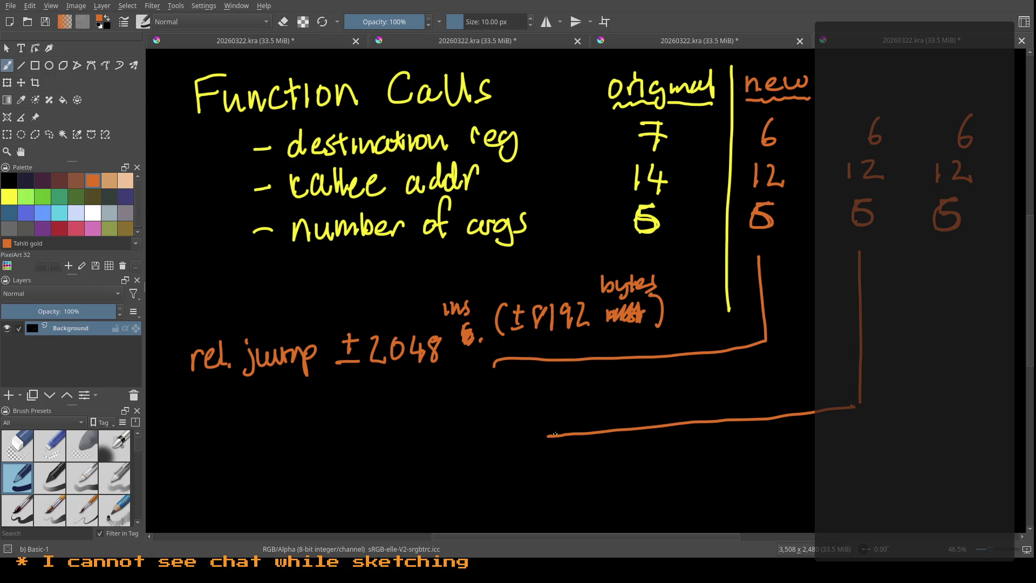
Step: Extend the middle connector, write 'abs. jump ±16384', and draw a bottom connector from the right 5
left_click_drag(543, 436, 507, 434)
mouse_move(213, 422)
left_mouse_down()
mouse_move(217, 437)
mouse_move(225, 427)
mouse_move(272, 445)
mouse_move(324, 427)
mouse_move(325, 441)
left_mouse_up()
left_click(256, 431)
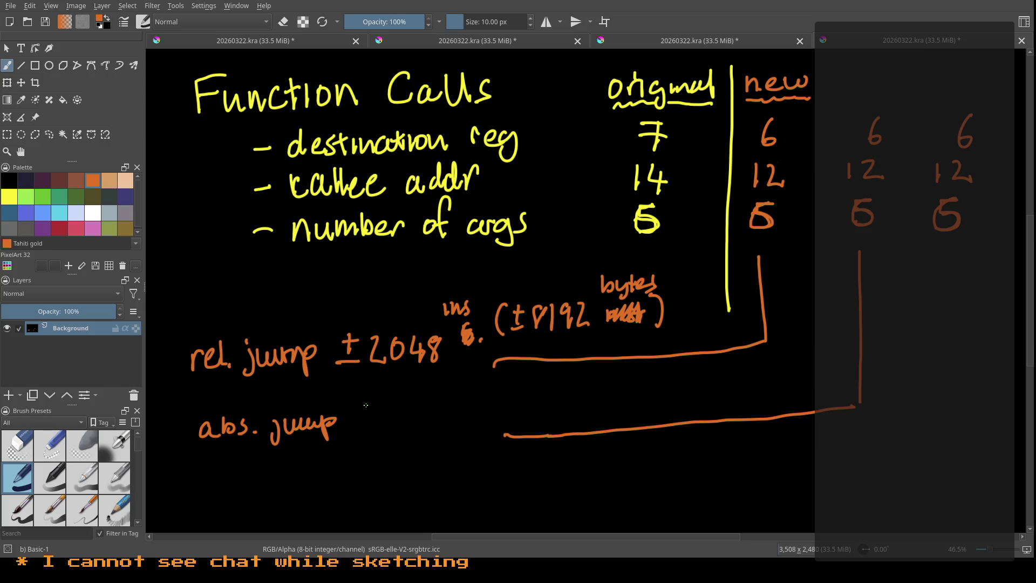
left_click_drag(350, 418, 362, 417)
mouse_move(349, 404)
left_mouse_down()
mouse_move(357, 397)
mouse_move(363, 420)
mouse_move(393, 415)
mouse_move(401, 426)
mouse_move(454, 404)
mouse_move(475, 415)
mouse_move(471, 426)
left_mouse_up()
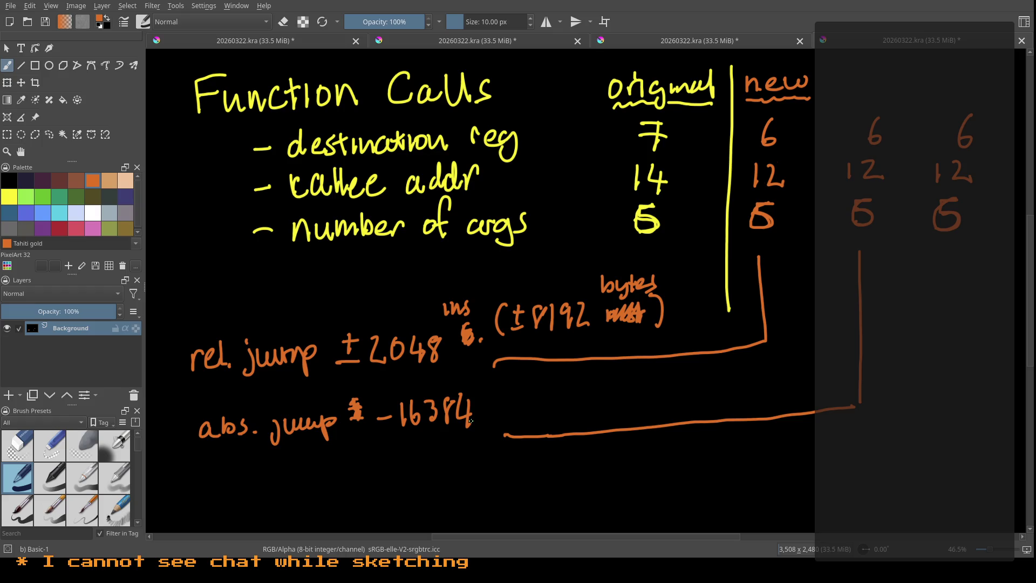
left_click_drag(944, 254, 470, 506)
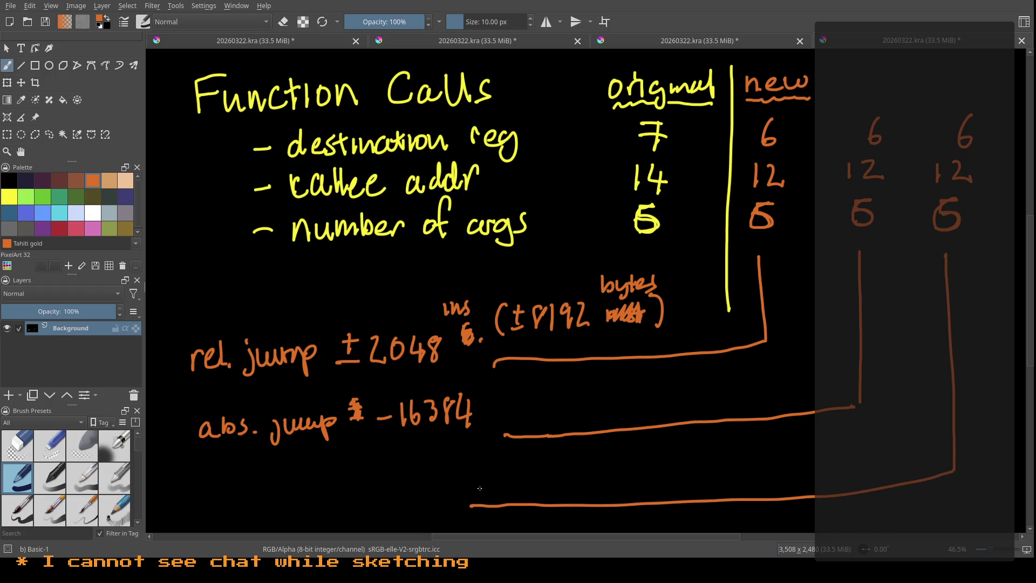
Step: Write 'jump table (via register)' in orange at the left end of the bottom connector
mouse_move(195, 487)
left_mouse_down()
mouse_move(175, 504)
mouse_move(232, 504)
mouse_move(267, 478)
left_mouse_up()
mouse_move(261, 476)
left_mouse_down()
mouse_move(260, 504)
mouse_move(302, 501)
left_mouse_up()
left_click_drag(308, 492, 322, 499)
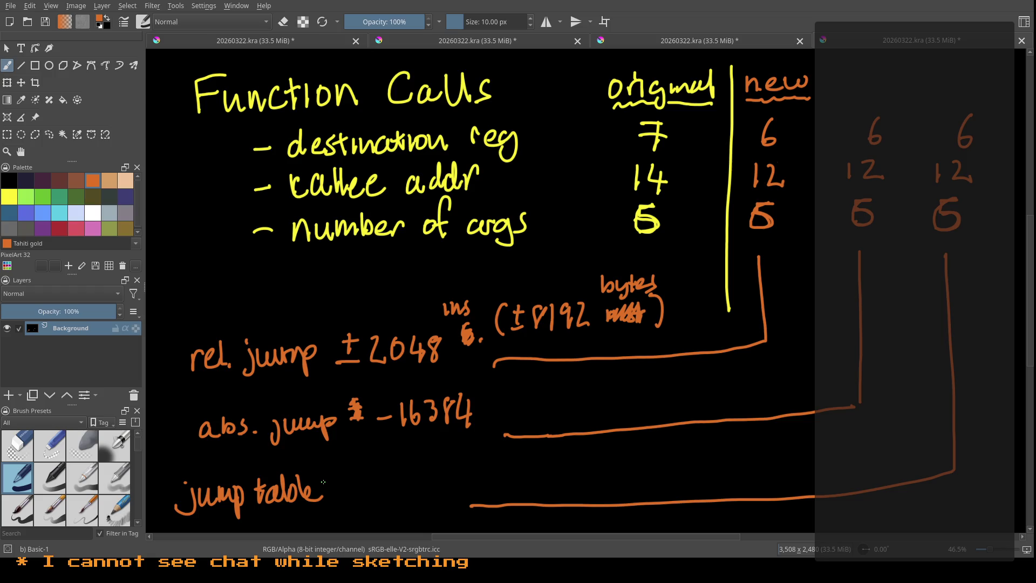
mouse_move(345, 465)
left_mouse_down()
mouse_move(338, 492)
mouse_move(363, 474)
mouse_move(369, 487)
mouse_move(400, 489)
mouse_move(410, 469)
mouse_move(432, 499)
left_mouse_up()
left_click_drag(439, 470, 443, 486)
mouse_move(452, 475)
left_mouse_down()
mouse_move(448, 485)
mouse_move(459, 485)
left_mouse_up()
left_click_drag(462, 480, 485, 469)
left_click_drag(488, 458, 494, 485)
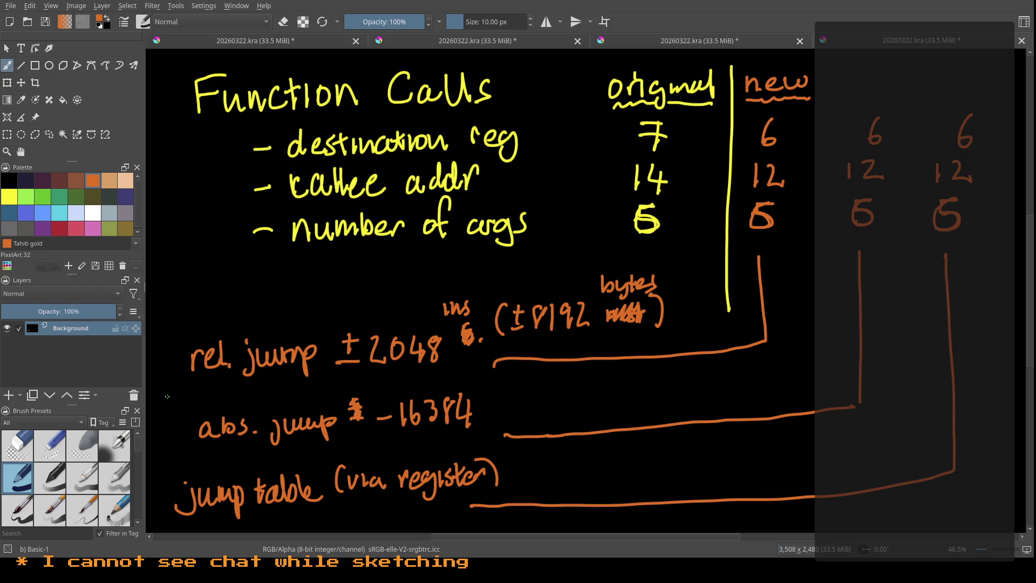
Step: Write the far-right column of 6s and draw a line down to a 'reg' note
left_click_drag(1015, 117, 993, 298)
mouse_move(970, 330)
left_mouse_down()
mouse_move(978, 318)
mouse_move(995, 324)
mouse_move(991, 341)
left_mouse_up()
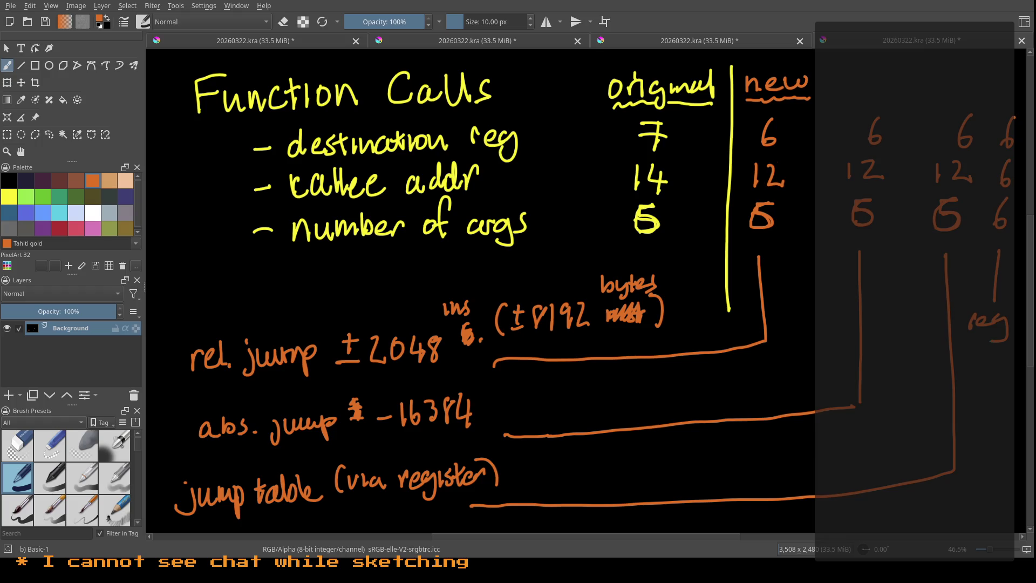
Step: Save the sketch, open a fresh canvas, and write 'Wins !' in Atlantis green at the top left
key("Delete")
key("ctrl+s")
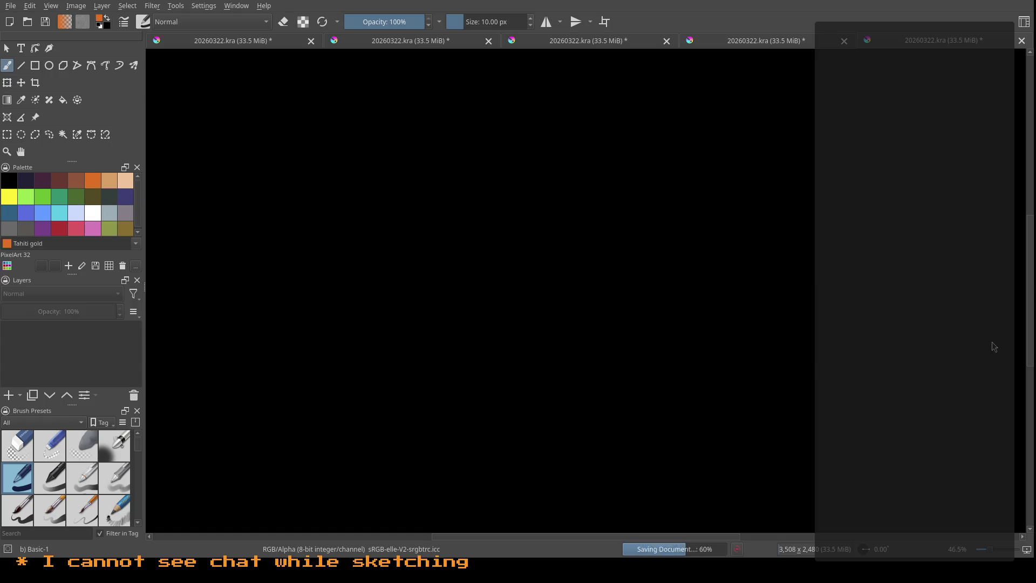
left_click(22, 197)
mouse_move(194, 82)
left_mouse_down()
mouse_move(215, 103)
mouse_move(229, 81)
mouse_move(238, 121)
mouse_move(270, 119)
left_mouse_up()
left_click(236, 91)
left_click_drag(298, 73, 301, 108)
left_click(303, 123)
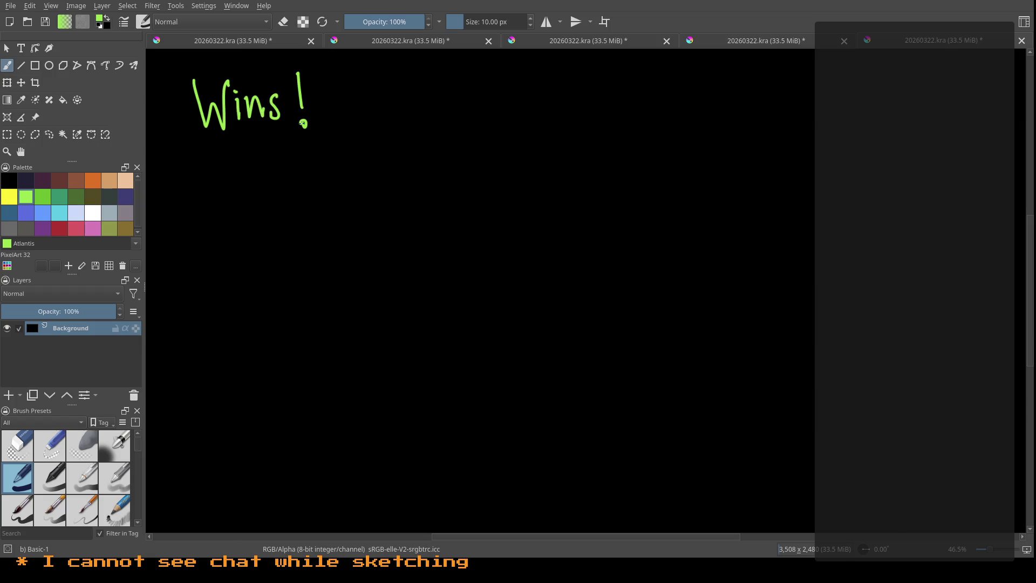
left_click(93, 181)
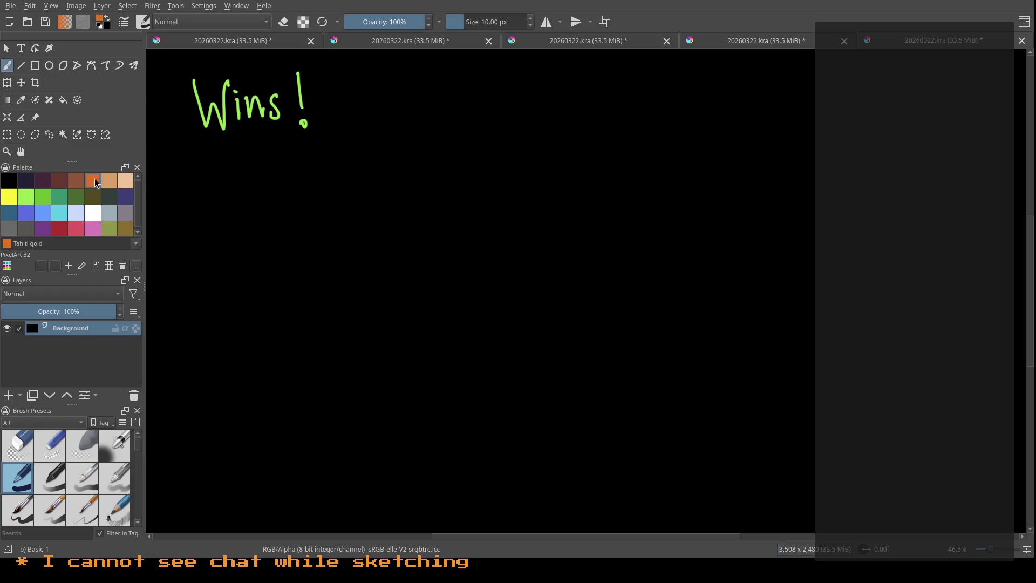
Step: Write a circled 1 followed by 'simplicity' in orange
mouse_move(198, 172)
left_mouse_down()
mouse_move(199, 181)
mouse_move(195, 155)
mouse_move(239, 188)
left_mouse_up()
left_click_drag(259, 150, 261, 156)
mouse_move(267, 162)
left_mouse_down()
mouse_move(269, 187)
mouse_move(281, 165)
mouse_move(304, 185)
mouse_move(336, 181)
left_mouse_up()
left_click_drag(333, 152, 376, 177)
mouse_move(366, 162)
left_mouse_down()
mouse_move(385, 157)
mouse_move(386, 196)
left_mouse_up()
Step: Branch from simplicity to 'for programmer', 'for linker' and 'for assembler'
left_click_drag(428, 156, 459, 114)
mouse_move(488, 72)
left_mouse_down()
mouse_move(479, 117)
mouse_move(494, 99)
left_mouse_up()
mouse_move(502, 100)
left_mouse_down()
mouse_move(506, 114)
mouse_move(516, 95)
mouse_move(555, 102)
mouse_move(592, 92)
left_mouse_up()
mouse_move(605, 89)
left_mouse_down()
mouse_move(609, 119)
mouse_move(652, 91)
mouse_move(751, 91)
left_mouse_up()
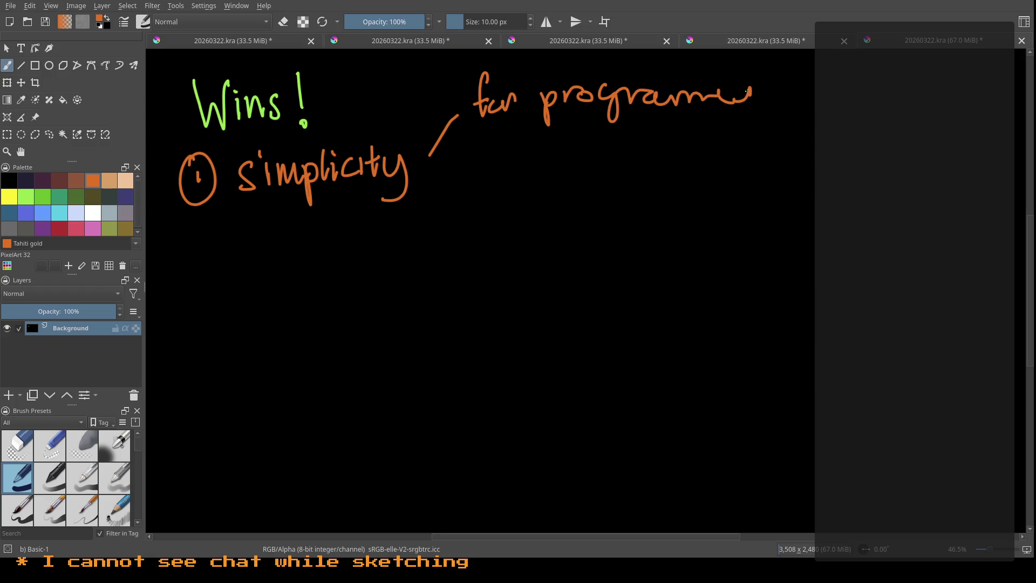
left_click_drag(446, 168, 474, 168)
left_click_drag(500, 135, 489, 176)
left_click_drag(488, 161, 508, 170)
mouse_move(515, 170)
left_mouse_down()
mouse_move(528, 157)
mouse_move(591, 170)
mouse_move(648, 151)
left_mouse_up()
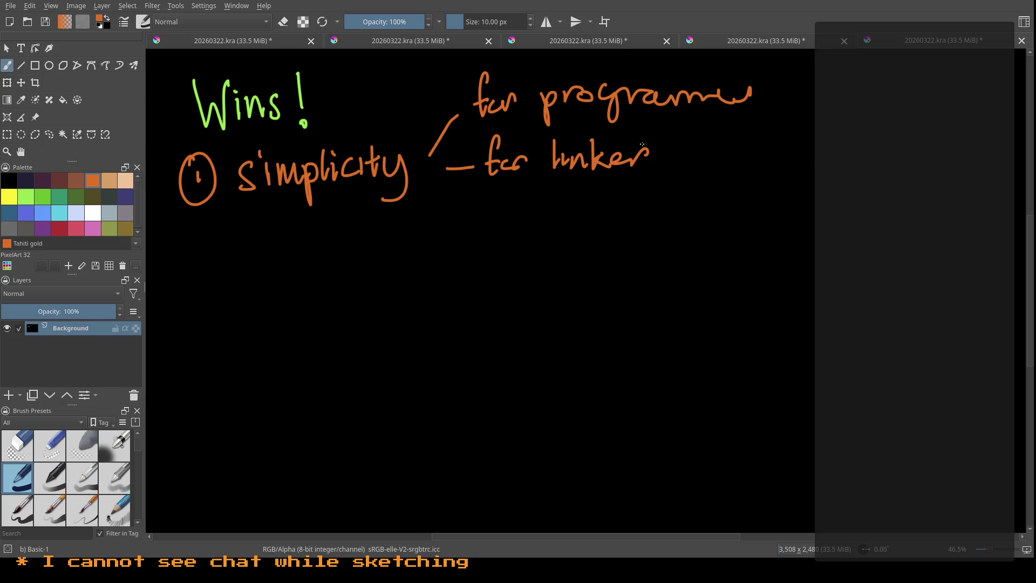
mouse_move(445, 189)
left_mouse_down()
mouse_move(495, 228)
mouse_move(507, 221)
left_mouse_up()
mouse_move(527, 205)
left_mouse_down()
mouse_move(515, 224)
mouse_move(701, 219)
mouse_move(727, 204)
left_mouse_up()
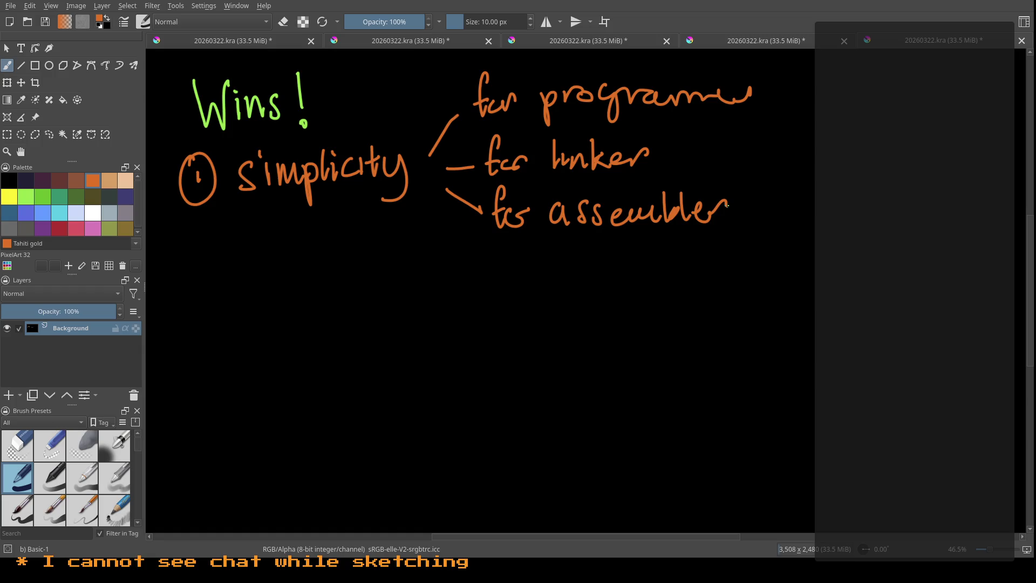
Step: Draw a circled 2 below and add a fourth branch reading 'for implementer'
mouse_move(185, 296)
left_mouse_down()
mouse_move(205, 316)
mouse_move(195, 281)
left_mouse_up()
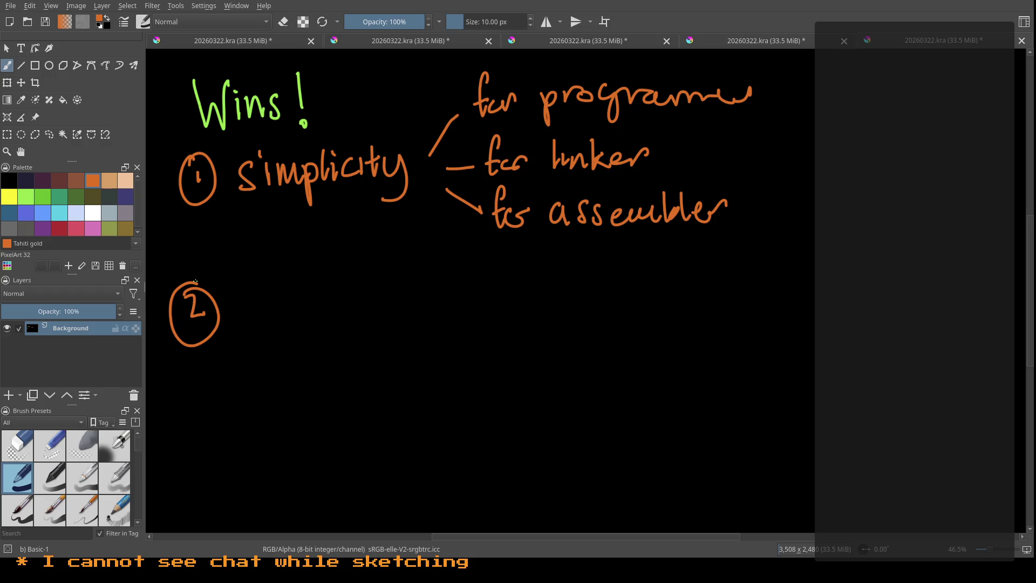
mouse_move(438, 204)
left_mouse_down()
mouse_move(481, 263)
mouse_move(535, 259)
left_mouse_up()
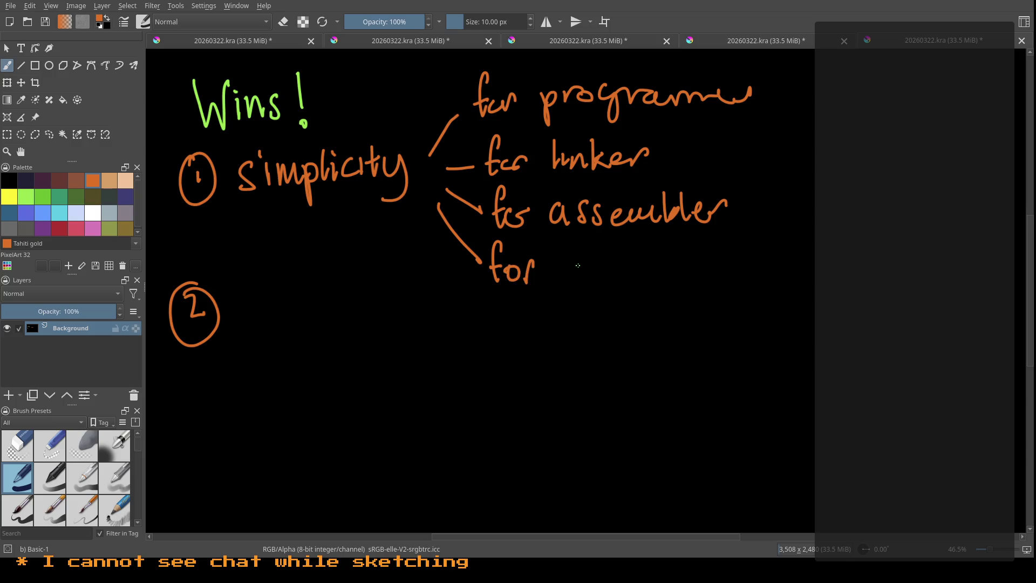
mouse_move(561, 261)
left_mouse_down()
mouse_move(563, 282)
mouse_move(602, 289)
mouse_move(612, 272)
mouse_move(621, 282)
mouse_move(671, 258)
mouse_move(685, 276)
mouse_move(717, 270)
mouse_move(692, 278)
left_mouse_up()
mouse_move(706, 261)
left_mouse_down()
mouse_move(712, 273)
mouse_move(758, 273)
mouse_move(767, 260)
left_mouse_up()
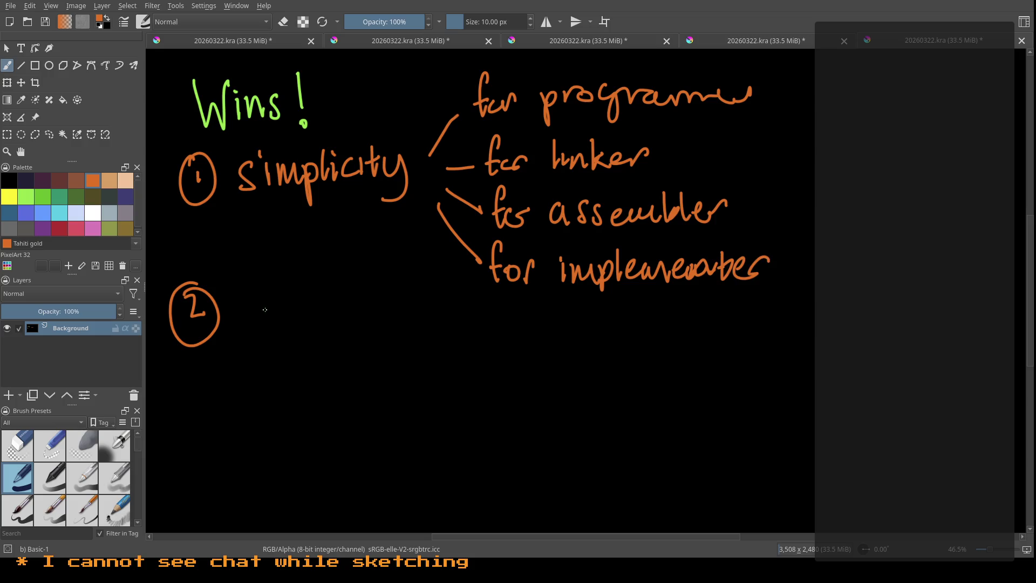
Step: Write 'double opcode space' beside the circled 2
mouse_move(247, 303)
left_mouse_down()
mouse_move(241, 322)
mouse_move(296, 304)
mouse_move(318, 324)
left_mouse_up()
mouse_move(319, 315)
left_mouse_down()
mouse_move(335, 322)
mouse_move(372, 307)
mouse_move(381, 339)
left_mouse_up()
mouse_move(402, 303)
left_mouse_down()
mouse_move(443, 297)
mouse_move(452, 308)
left_mouse_up()
mouse_move(286, 347)
left_mouse_down()
mouse_move(276, 375)
mouse_move(299, 389)
left_mouse_up()
mouse_move(319, 351)
left_mouse_down()
mouse_move(330, 370)
mouse_move(378, 364)
left_mouse_up()
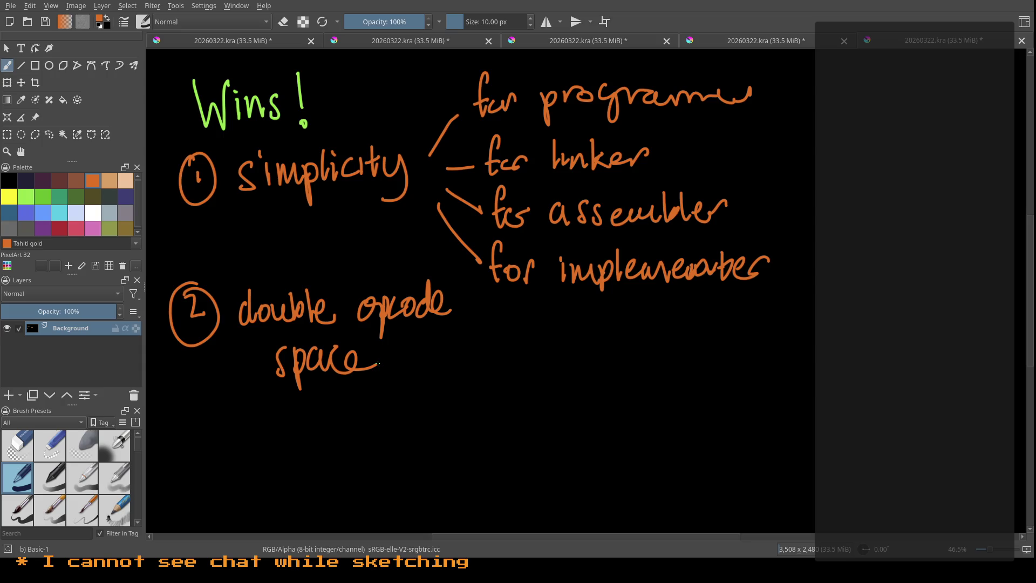
Step: Draw an orange arrow from 'space' to a note reading 'lots of cool features !'
left_click_drag(452, 350, 445, 350)
mouse_move(437, 346)
left_mouse_down()
mouse_move(509, 400)
mouse_move(539, 378)
mouse_move(559, 396)
left_mouse_up()
mouse_move(541, 378)
left_mouse_down()
mouse_move(555, 375)
mouse_move(561, 395)
left_mouse_up()
left_click_drag(615, 373, 611, 372)
left_click_drag(633, 335, 627, 400)
mouse_move(608, 382)
left_mouse_down()
mouse_move(640, 376)
mouse_move(674, 392)
mouse_move(706, 373)
left_mouse_up()
left_click_drag(718, 344, 719, 389)
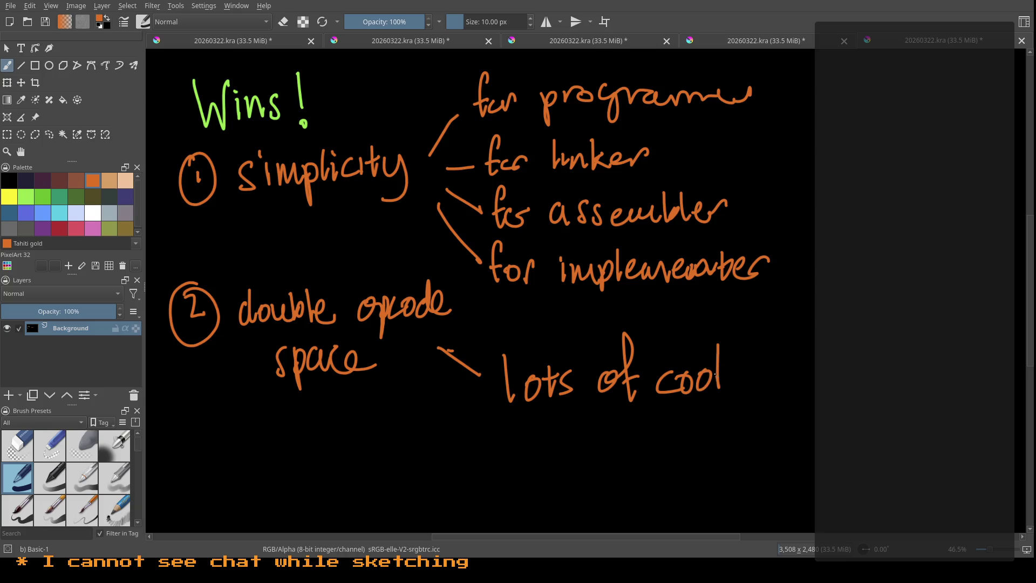
left_click_drag(771, 340, 755, 387)
mouse_move(747, 375)
left_mouse_down()
mouse_move(766, 369)
mouse_move(809, 386)
left_mouse_up()
mouse_move(804, 372)
left_mouse_down()
mouse_move(881, 371)
mouse_move(880, 383)
left_mouse_up()
left_click_drag(924, 322, 920, 371)
left_click_drag(915, 391, 917, 395)
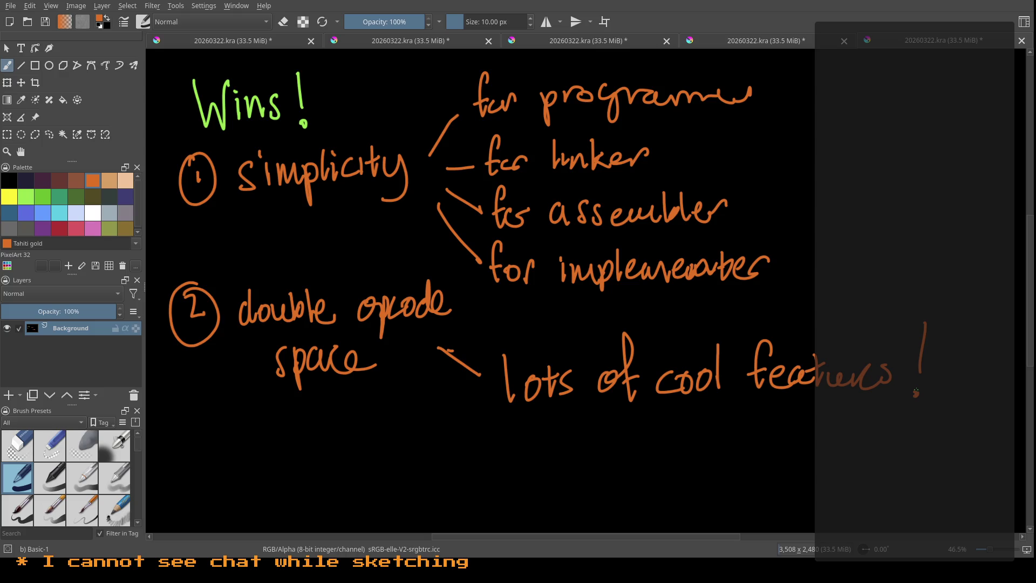
Step: Save the notes, start a blank canvas and brush MMU in green
key("Delete")
key("ctrl+s")
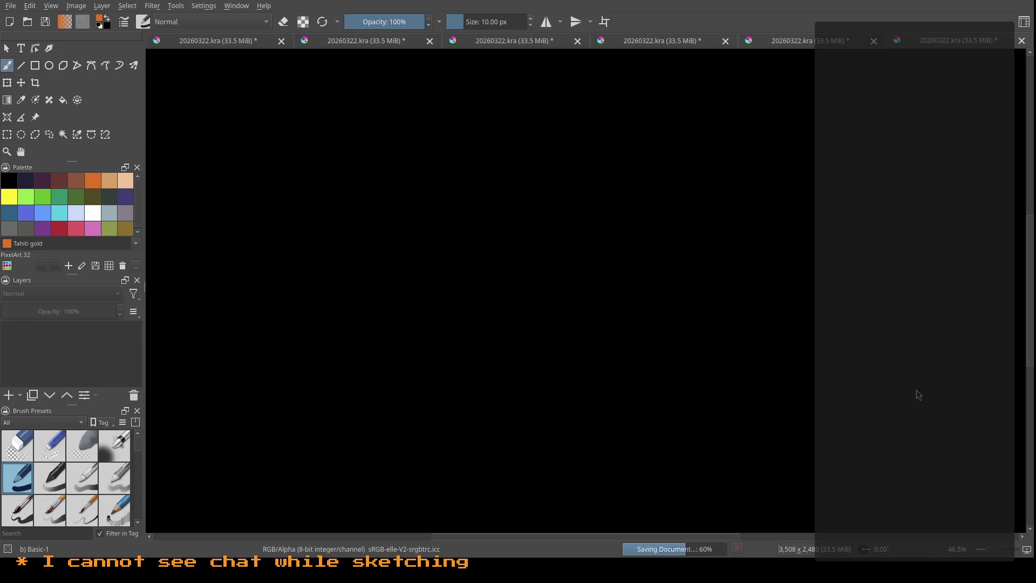
left_click(26, 197)
left_click_drag(414, 315, 591, 297)
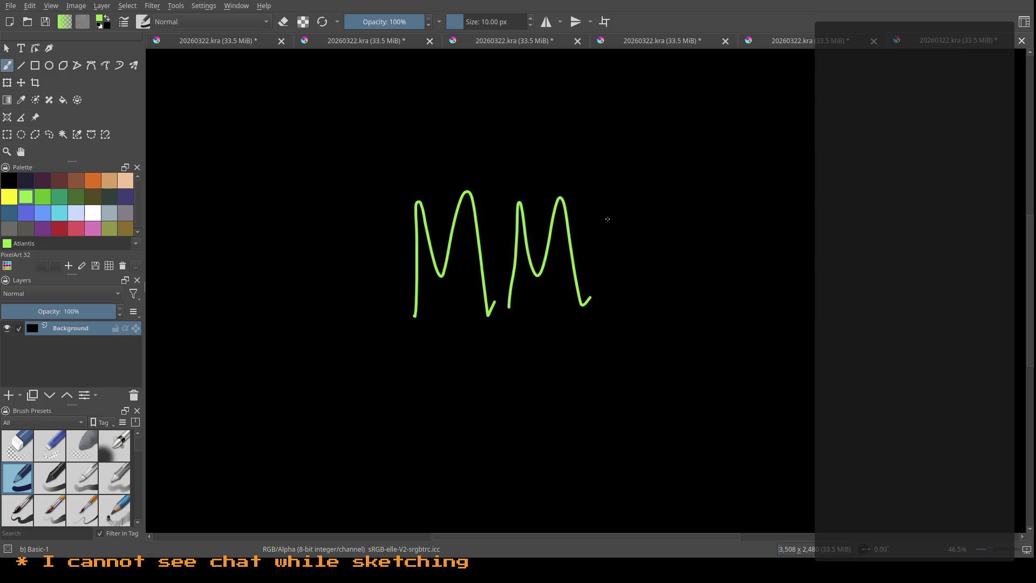
left_click_drag(607, 215, 684, 303)
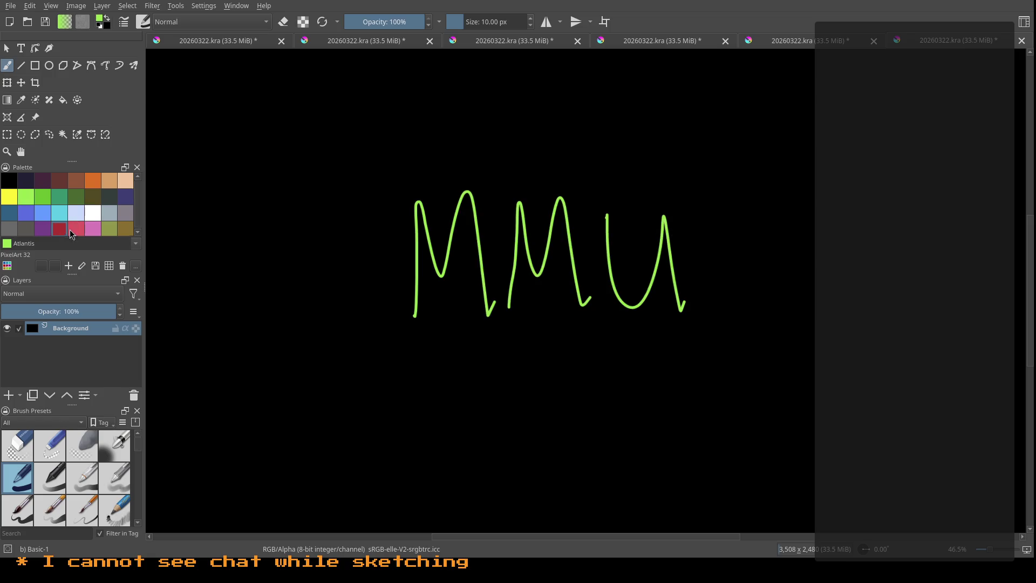
Step: Undo the stray green arc and strike a red line through MMU
mouse_move(684, 135)
left_mouse_down()
mouse_move(631, 104)
mouse_move(357, 398)
left_mouse_up()
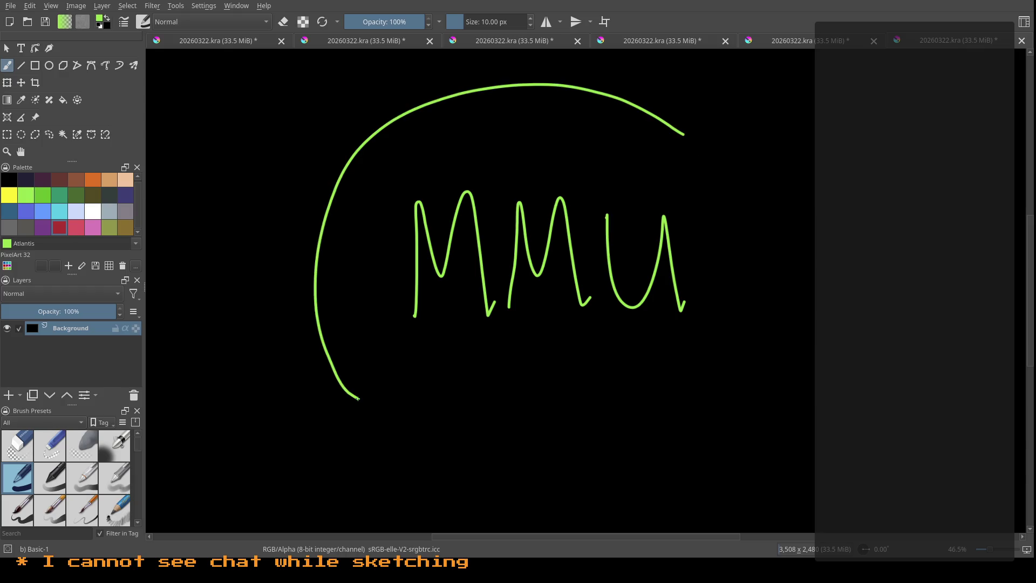
key("ctrl+z")
left_click(59, 227)
mouse_move(573, 109)
left_mouse_down()
mouse_move(519, 96)
mouse_move(506, 110)
left_mouse_up()
left_click_drag(729, 425, 406, 96)
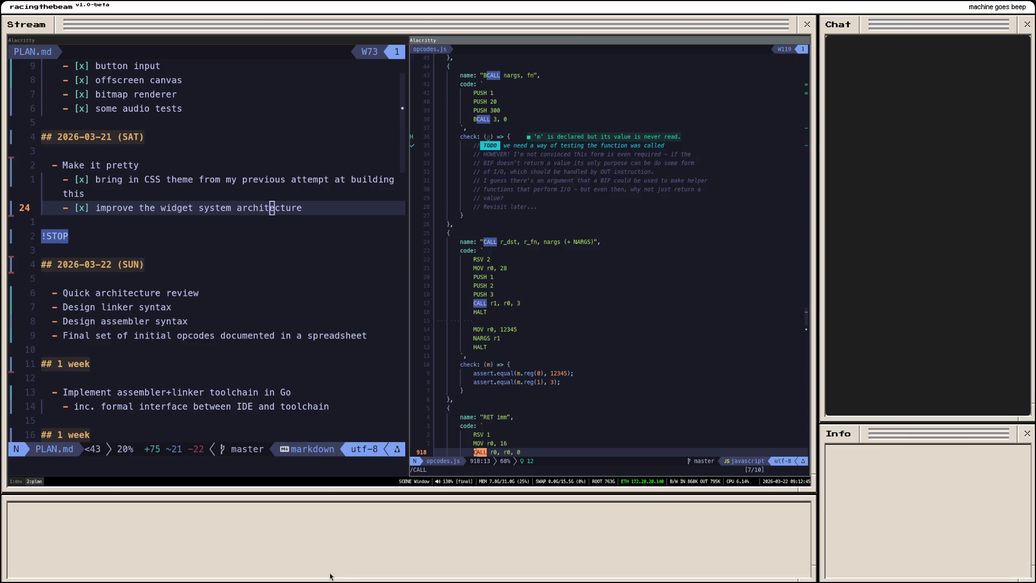
Step: Mark Quick architecture review as done with [x] in PLAN.md and save
left_click(527, 294)
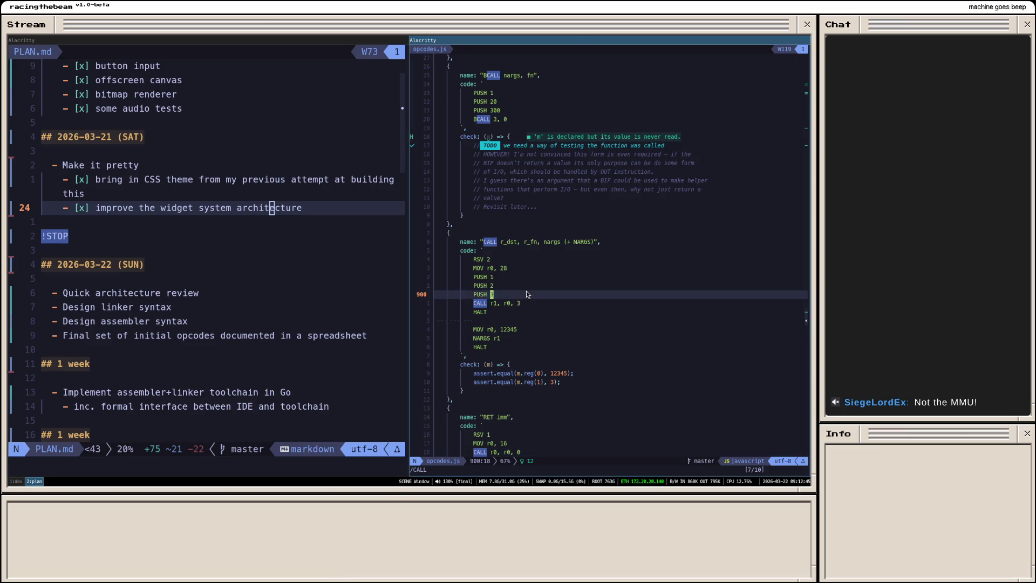
left_click(70, 295)
type("i[]")
key("BackSpace")
key("Left")
type("x")
key("Right")
key("Escape")
type(":w")
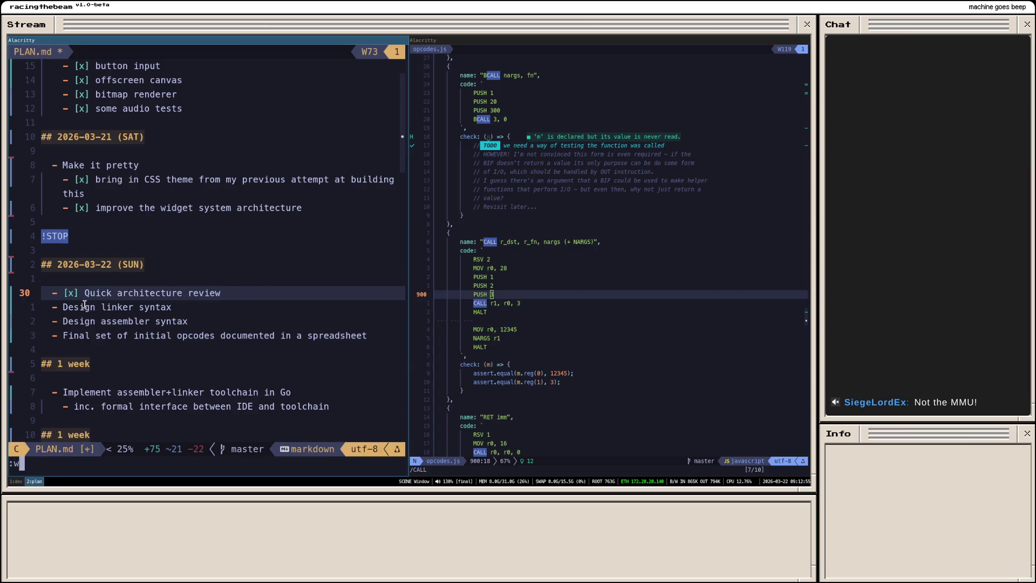
key("Return")
Step: Give the Design linker syntax task an empty [ ] checkbox
left_click(84, 305)
key("i")
key("Left")
key("Left")
key("Left")
type("[ ")
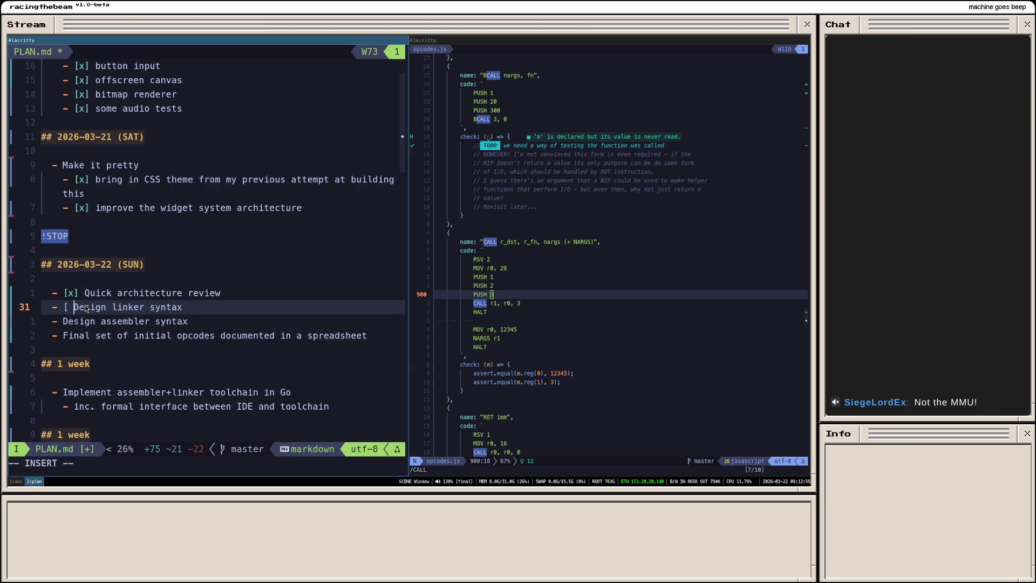
type("]")
key("Down")
key("Left")
key("Left")
key("Left")
key("Escape")
Step: Add empty [ ] checkboxes to Design assembler syntax and Final set, then save PLAN.md
key("Down")
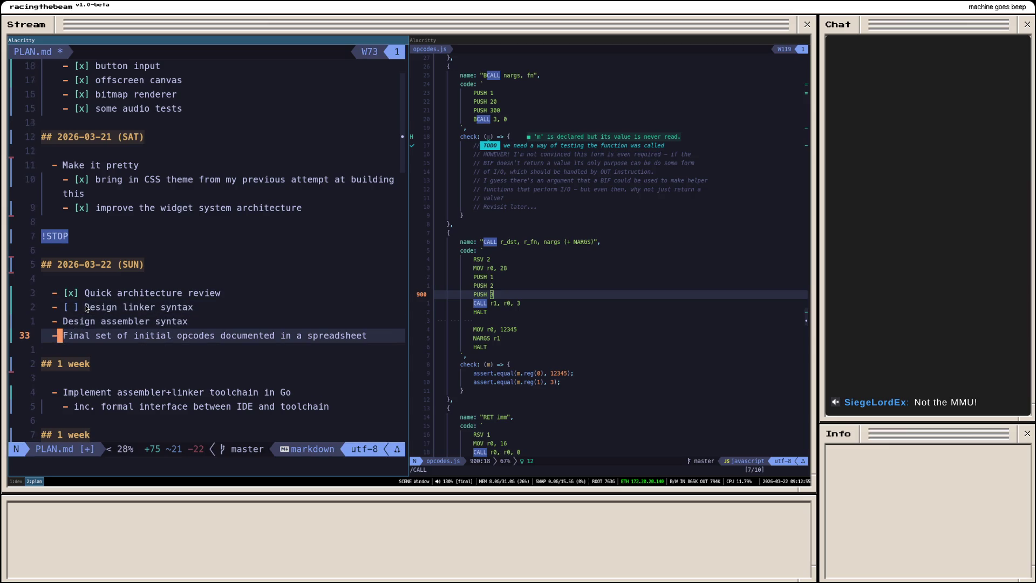
type("ka[ ]")
key("Down")
key("Left")
key("Left")
key("Left")
type("[ ]")
key("Escape")
type(":w")
key("Return")
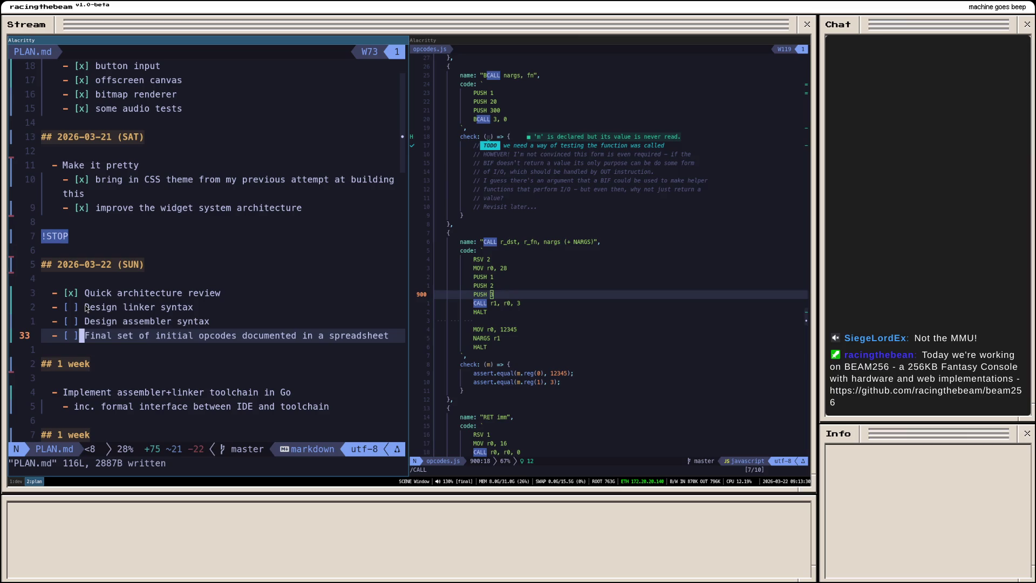
left_click(572, 198)
Step: Quit the opcodes.js editor, then quit Neovim in tmux window 1:dev
type(":q")
key("Return")
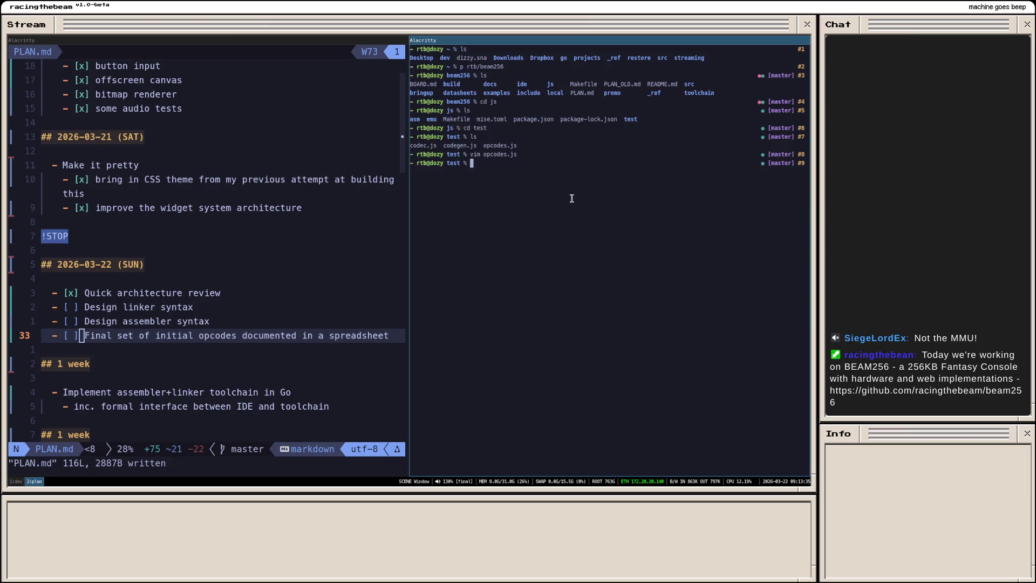
key("ctrl+b")
key("1")
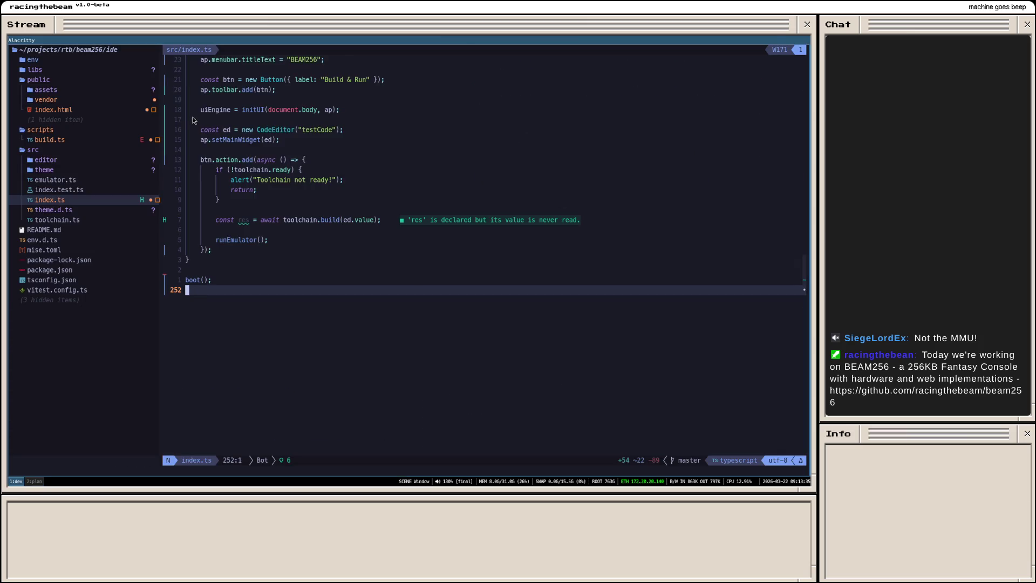
type(":q")
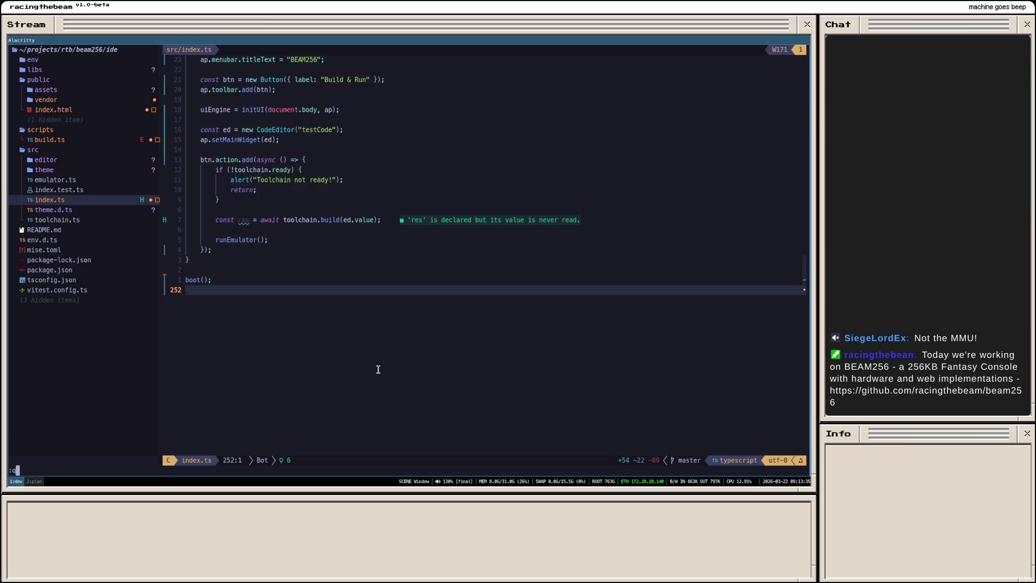
key("Return")
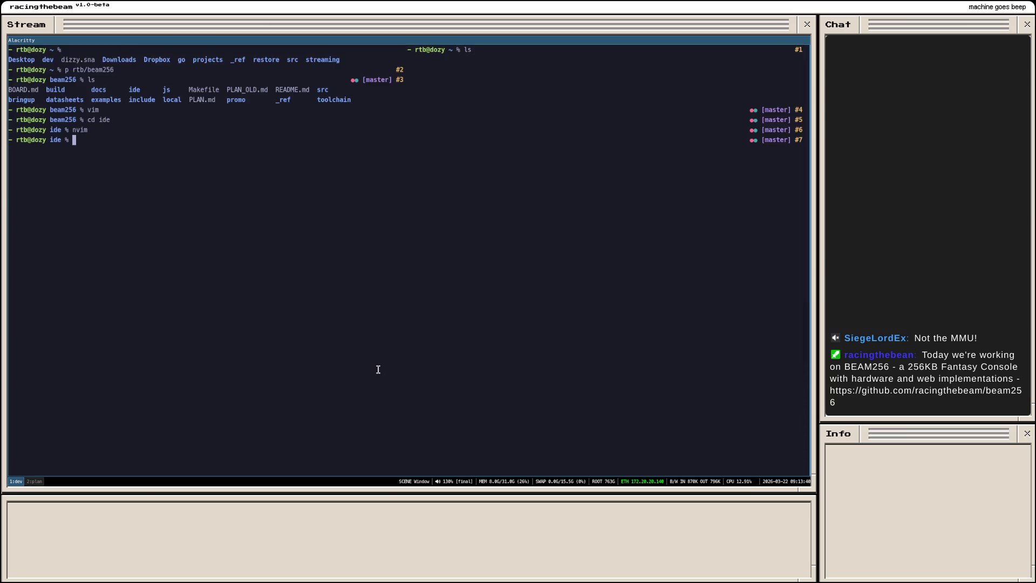
Step: Move up to the beam256 folder, list its files and enter docs
type("cd ..")
key("Return")
type("ls")
key("Return")
type("cd docs")
Step: Open a new LINKER.md in Neovim from the docs folder with enlarged text
key("Return")
type("ls")
key("Return")
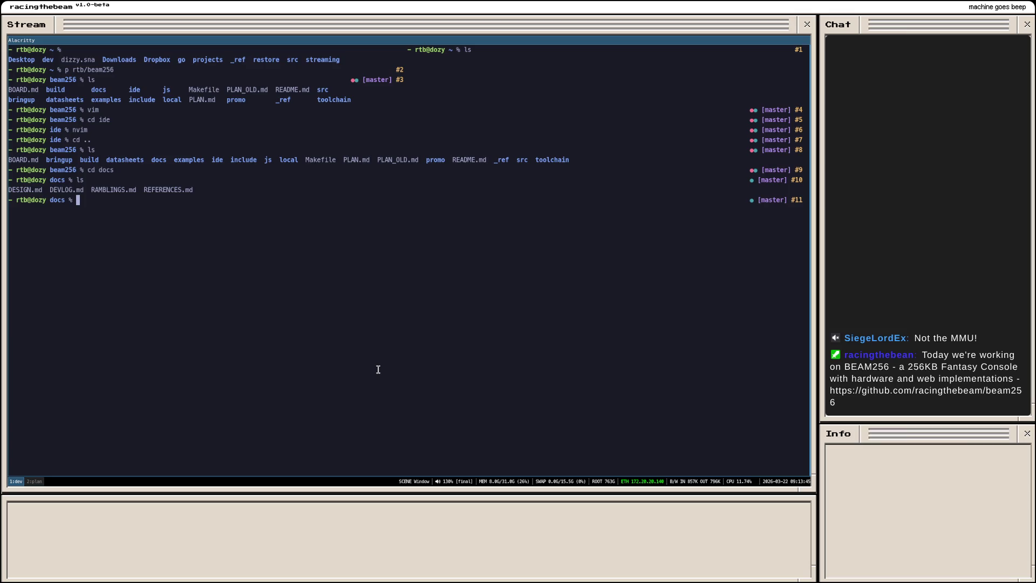
type("vim LINKER.md")
key("Return")
key("ctrl+equal")
key("ctrl+equal")
key("ctrl+equal")
key("ctrl+equal")
Step: Write the '# Linker' heading followed by a blank line
key("ctrl+equal")
key("ctrl+equal")
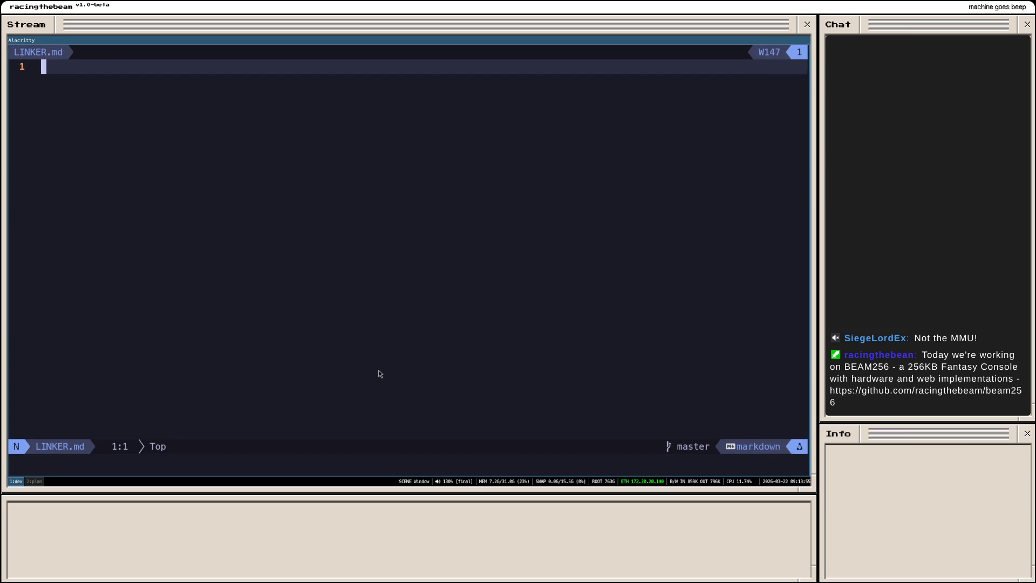
type("i#")
key("Escape")
key("ctrl+equal")
key("ctrl+equal")
key("ctrl+equal")
type("a Linker")
key("Escape")
key("o")
key("Return")
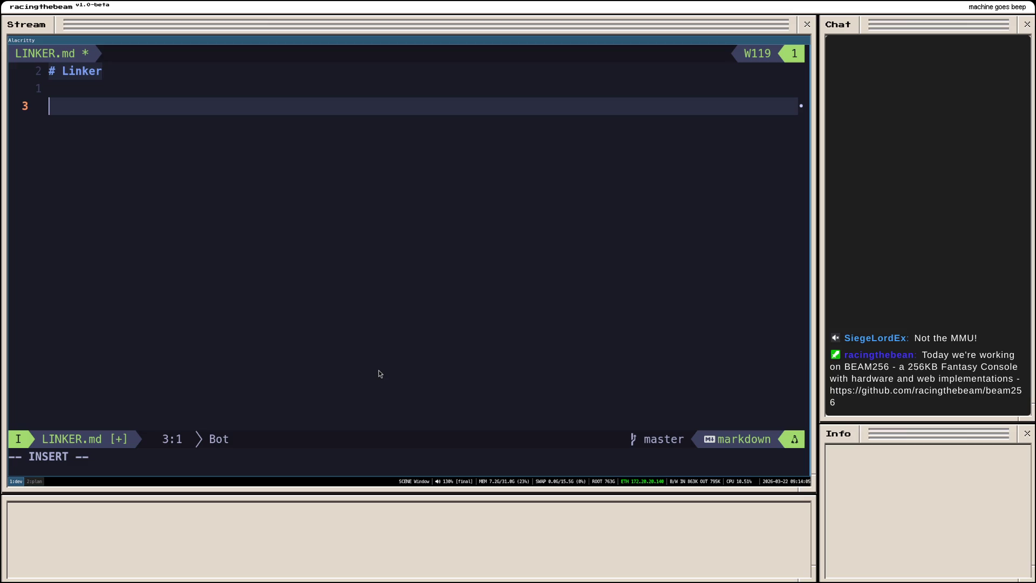
Step: Type 'Physical memory is going to be implied.' under the heading and save
type("-")
key("BackSpace")
key("BackSpace")
key("BackSpace")
key("BackSpace")
type("Physical memory is going to be i")
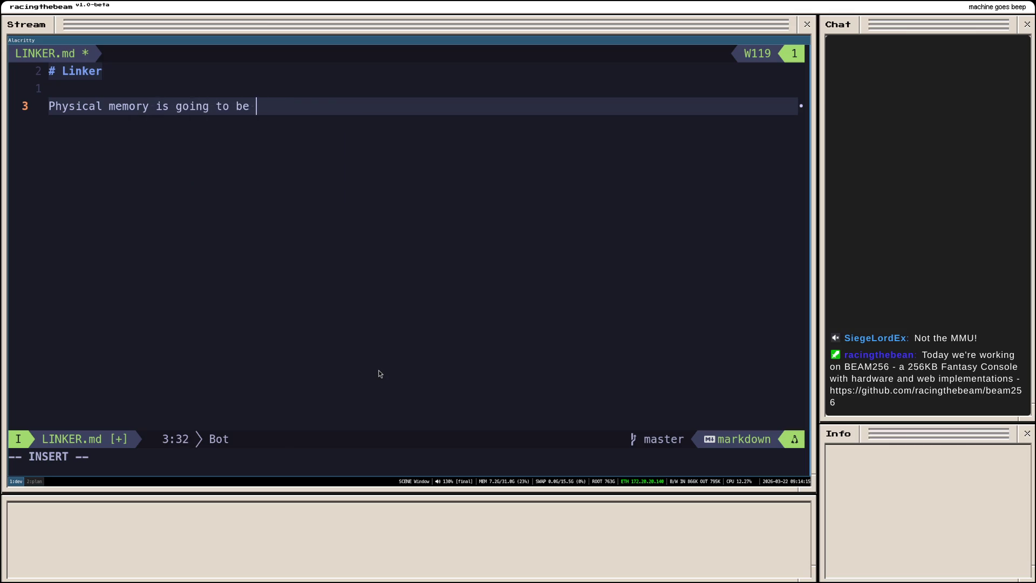
type("m")
key("BackSpace")
type("implied.")
key("Escape")
type(":w")
key("Return")
Step: Correct 'implied' to 'implicit' and save LINKER.md
key("a")
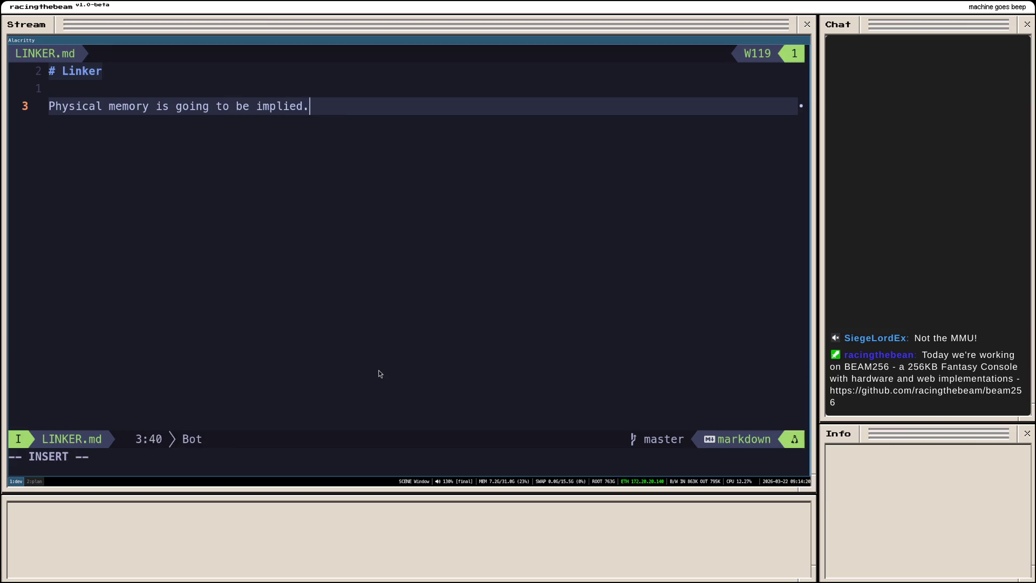
key("BackSpace")
key("BackSpace")
key("BackSpace")
type("cit.")
key("Escape")
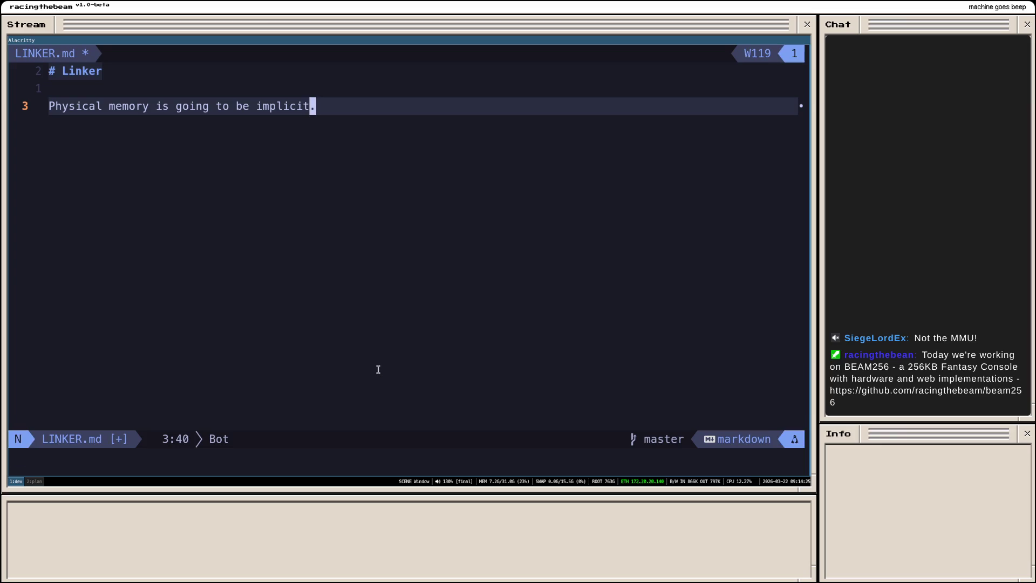
type(":w")
key("Return")
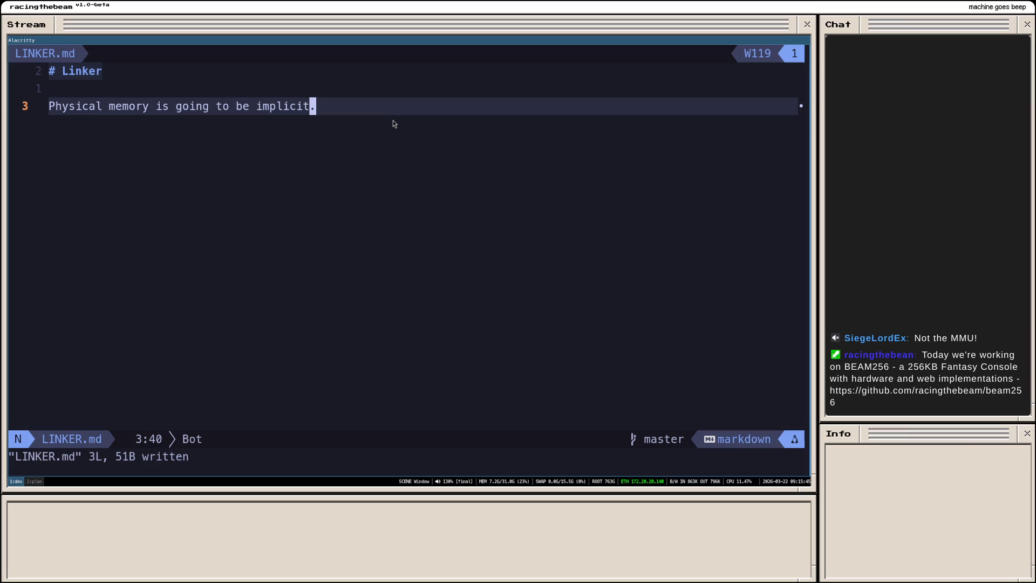
type(":w")
key("Return")
Step: Add a '## Syntax' subheading to LINKER.md and save
type("oo")
key("BackSpace")
key("Return")
type("## Sty")
key("BackSpace")
key("BackSpace")
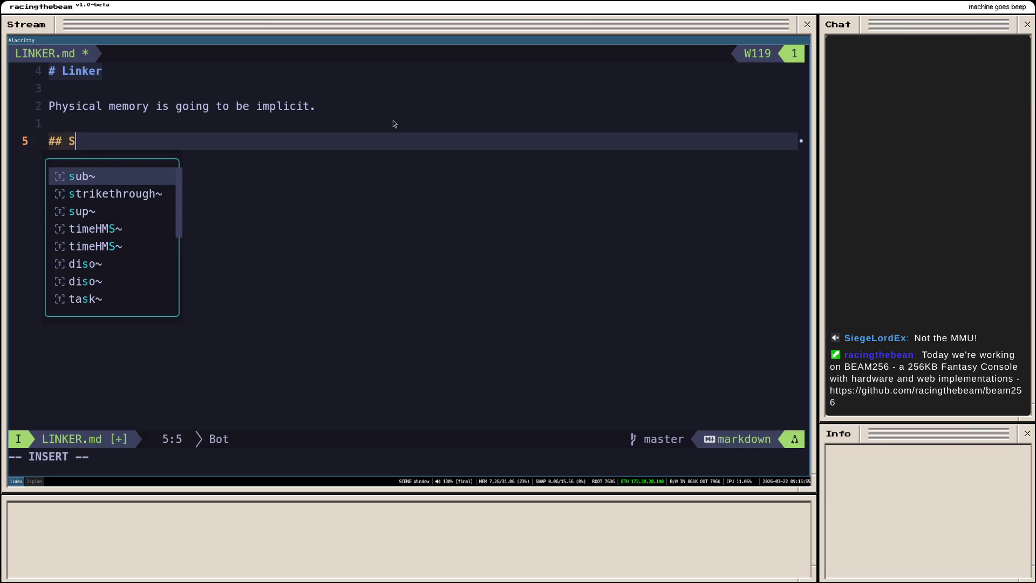
type("yntax")
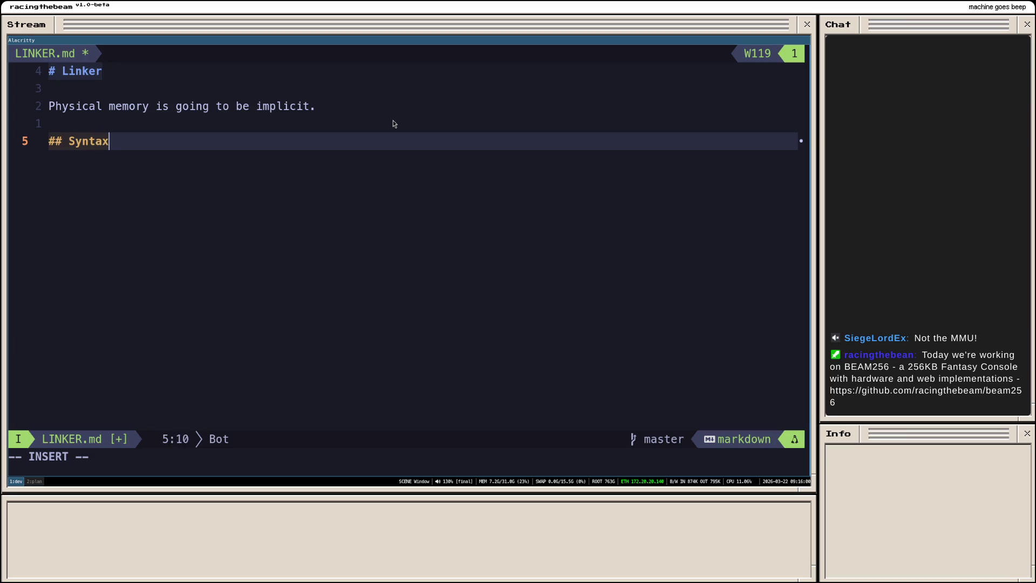
key("BackSpace")
key("Escape")
type(":w")
key("Return")
Step: Add a '- single character mnemonics' bullet under Syntax and save
key("A")
key("Return")
key("Return")
type("-")
key("BackSpace")
key("BackSpace")
key("BackSpace")
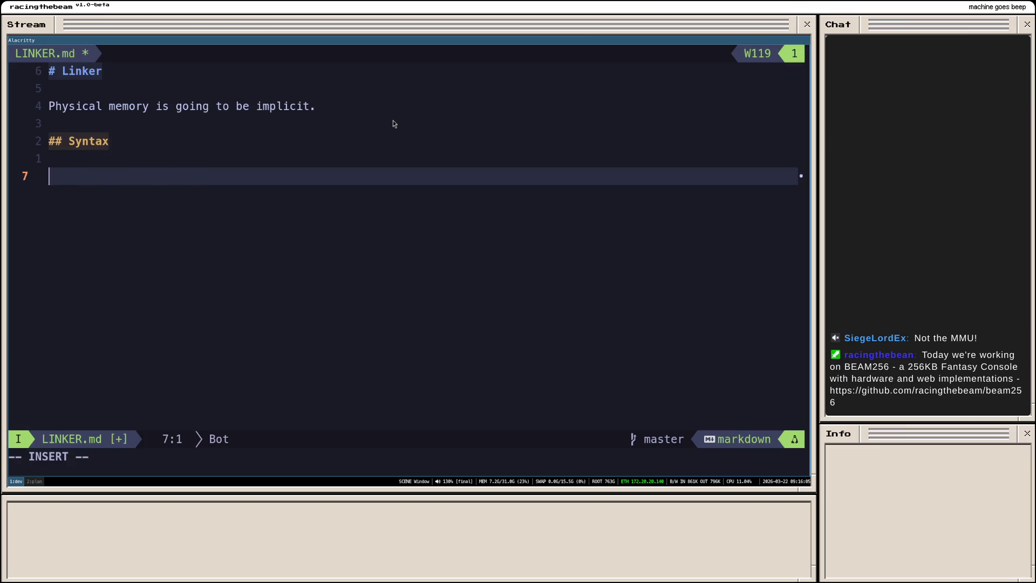
type("- single character mnemonics")
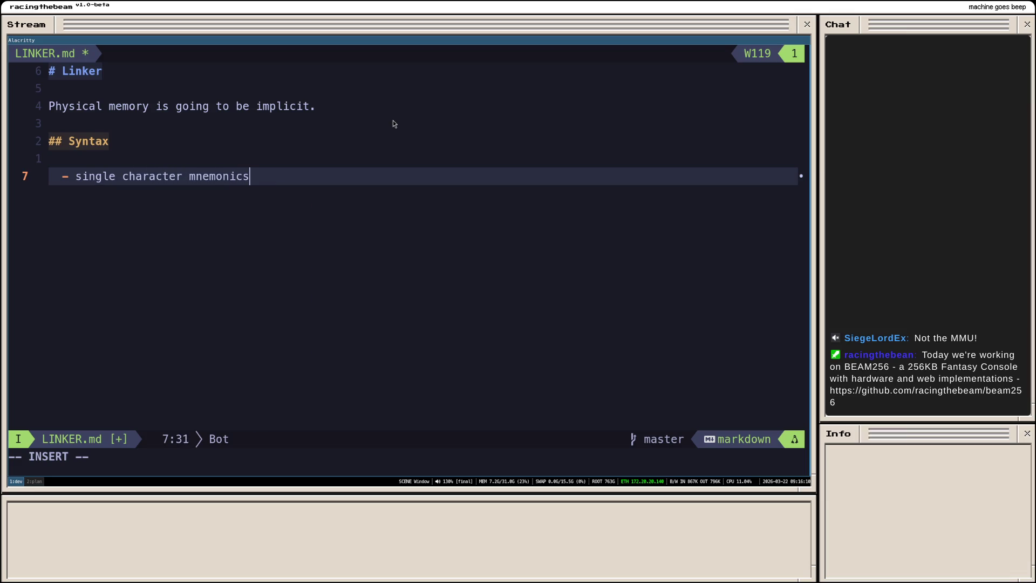
key("Escape")
type(":w")
key("Return")
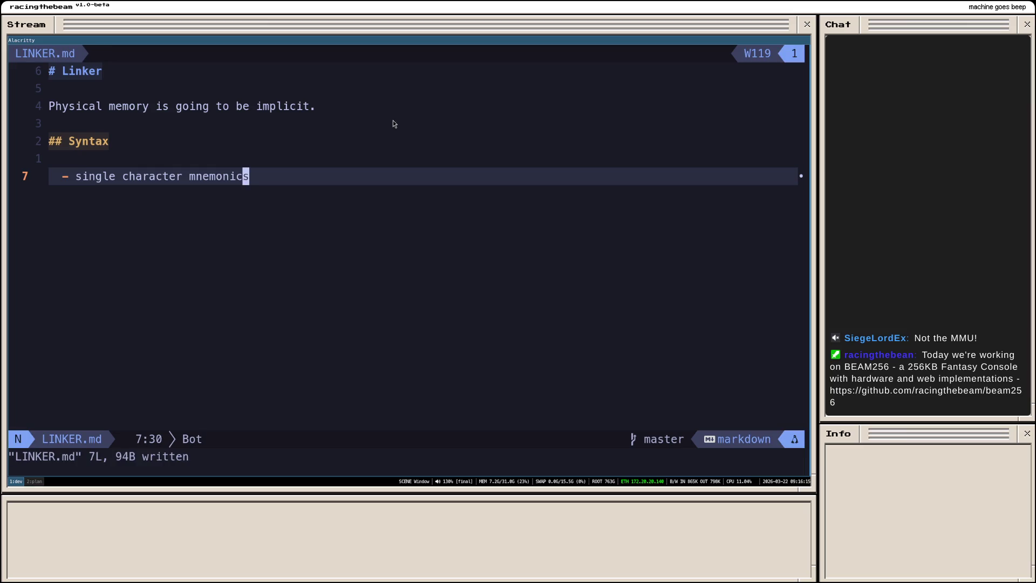
Step: Start an empty ``` fenced code block below the bullet
key("o")
key("BackSpace")
key("Return")
type("```")
key("Return")
key("Return")
Step: Add '@ 0x000000' preceded by the comment '# move to absolute address', and save
key("Up")
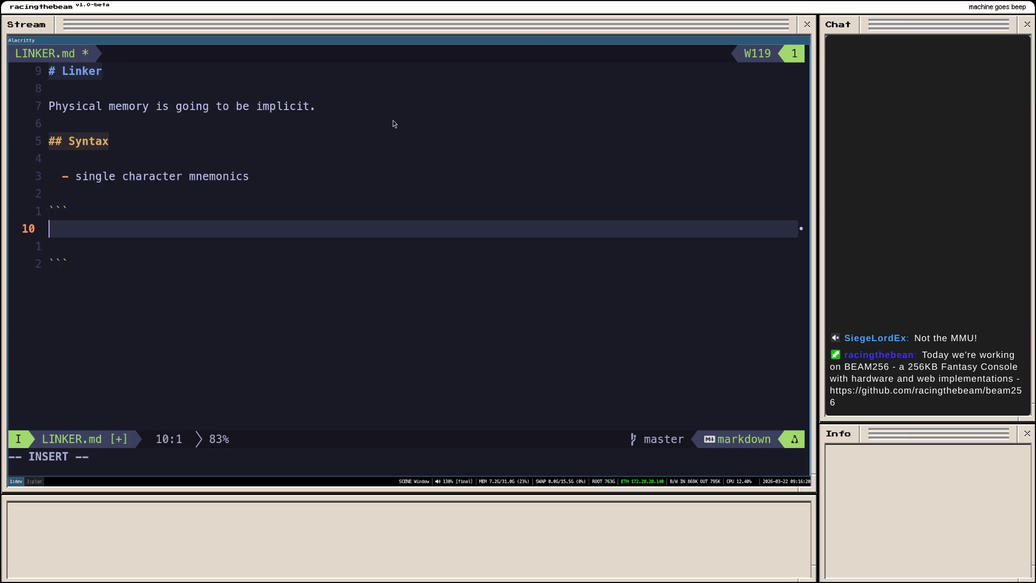
type("@ ")
type("0x0000")
type("00")
key("Up")
key("Return")
type("# move to absolute adde")
key("BackSpace")
type("ress")
key("Escape")
type(":w")
key("Return")
Step: Add 'A 4' with the comment '# align to next multiple of argument', and save
key("j")
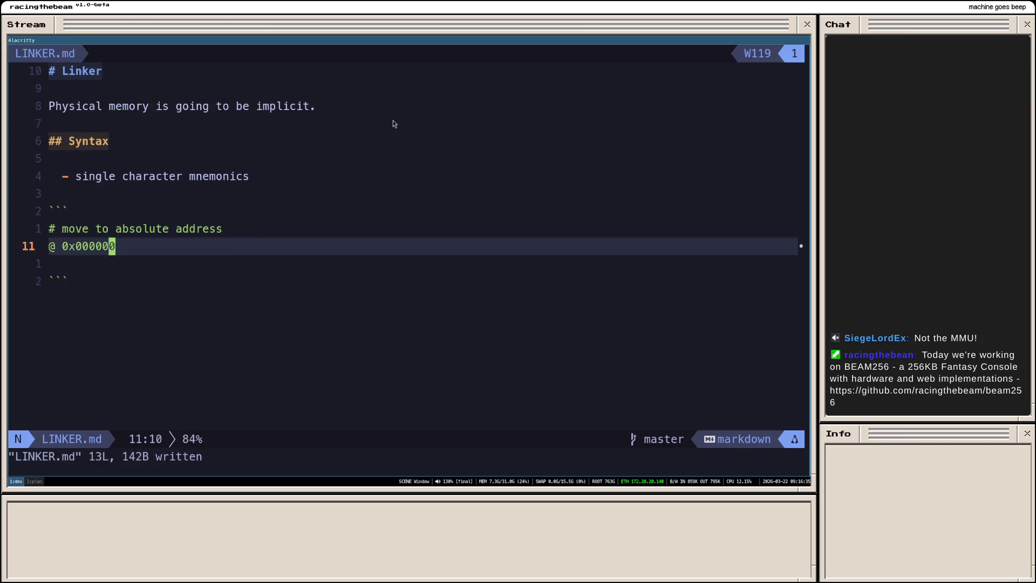
key("o")
key("Return")
type("A ")
type("4")
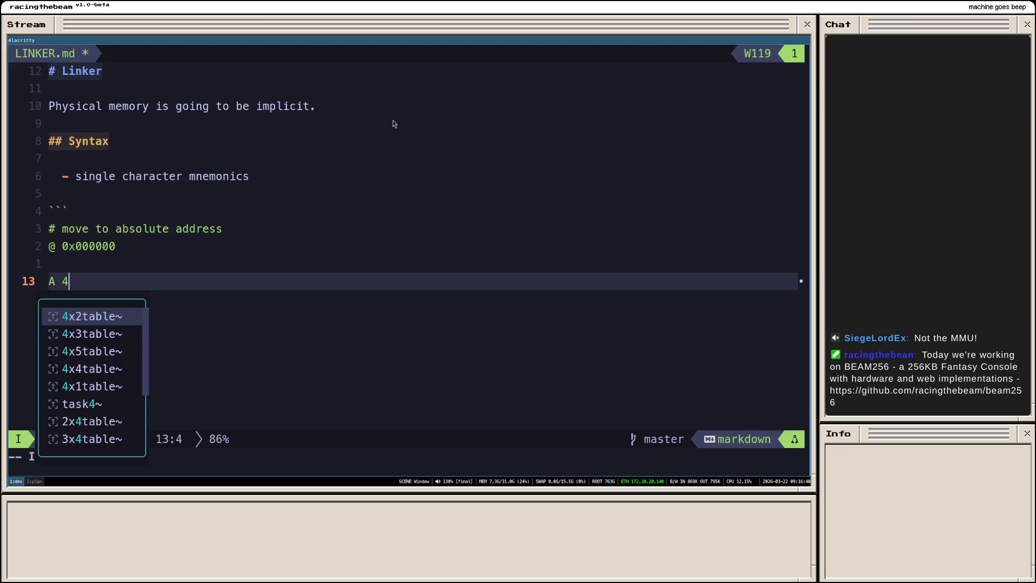
key("BackSpace")
key("Escape")
key("O")
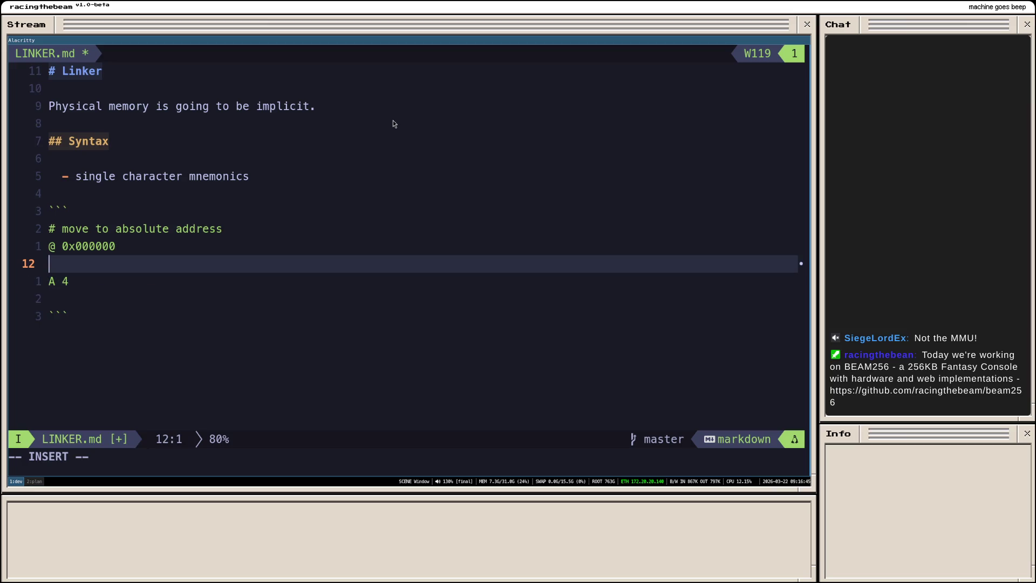
key("Return")
type("# align to nex")
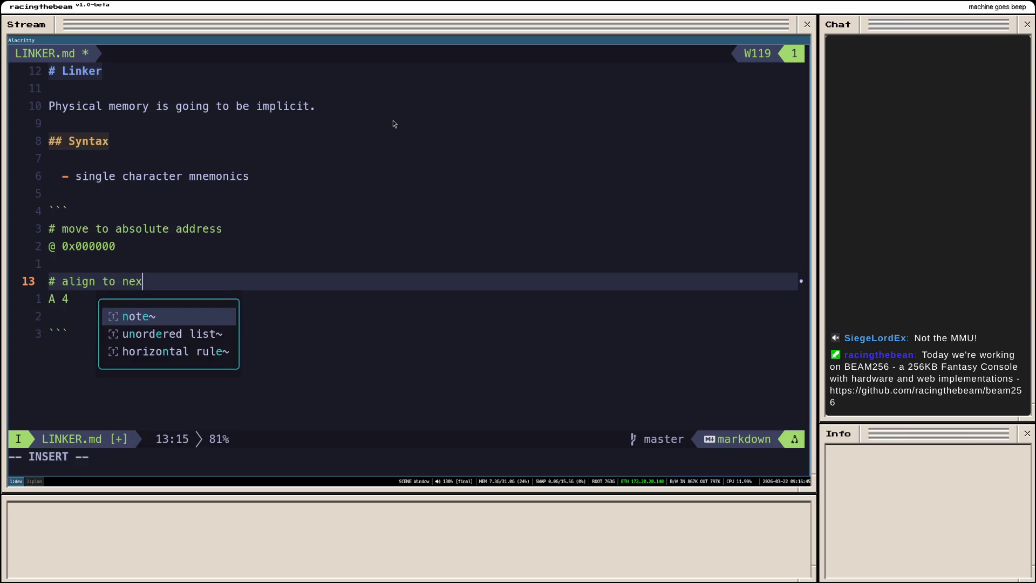
type("t multiple of argument")
key("Escape")
type(":w")
key("Return")
key("j")
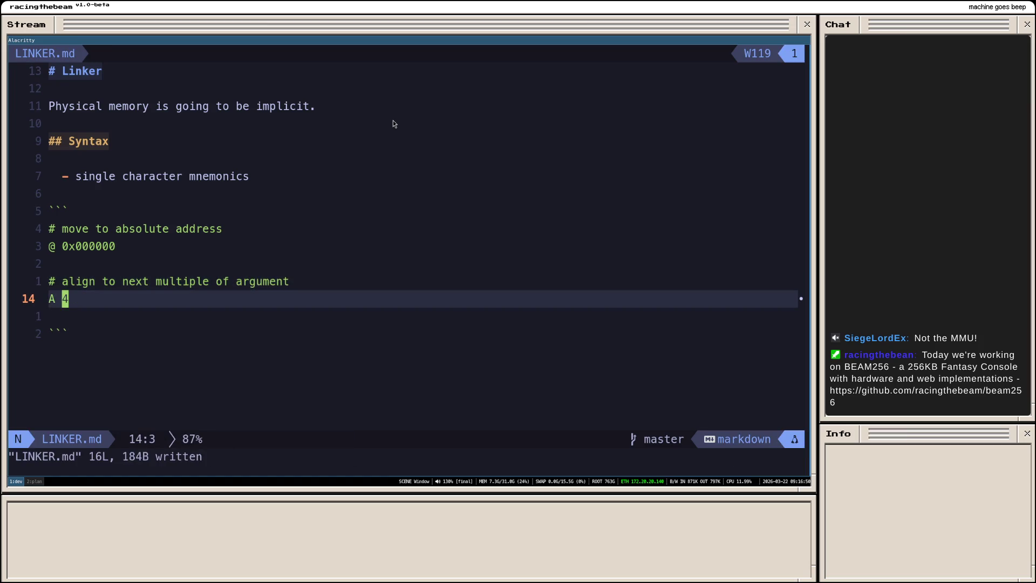
Step: Add 'P init' with the comment '# place section' above it, and save
scroll(394, 124, "down", 1)
key("o")
key("Return")
type("#")
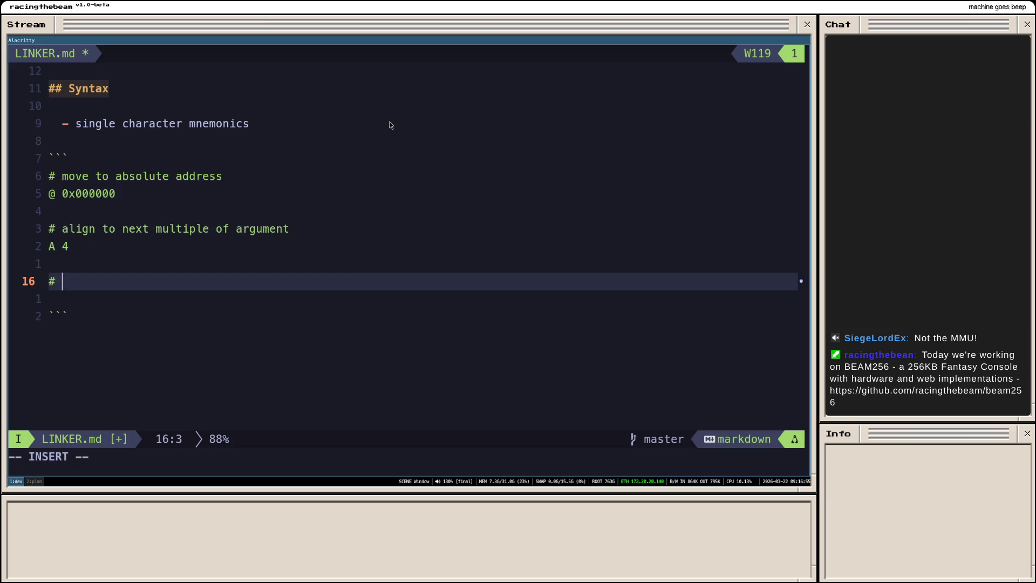
key("BackSpace")
key("BackSpace")
type("P ")
type("init")
key("Escape")
type("ko")
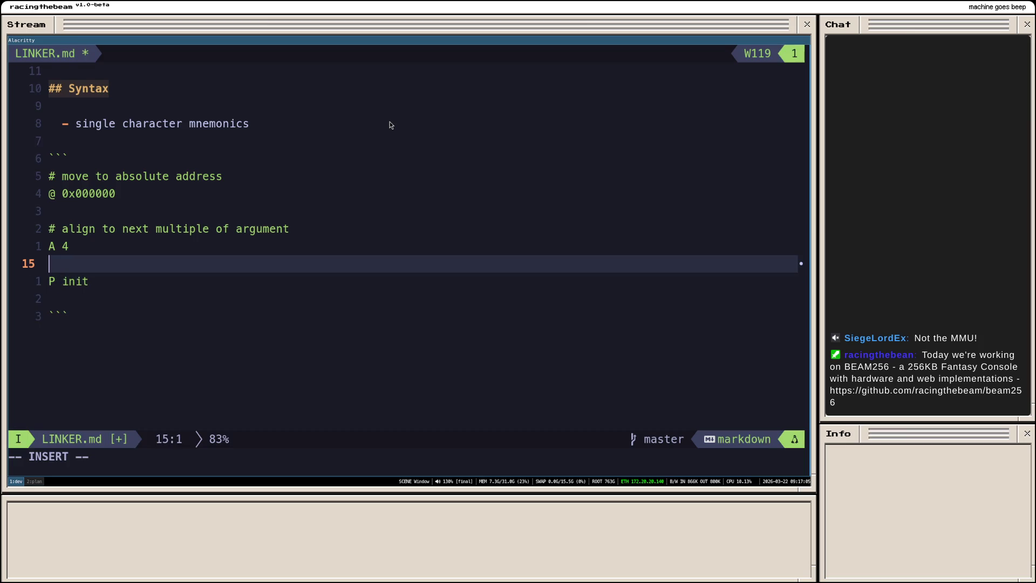
type("# place sect")
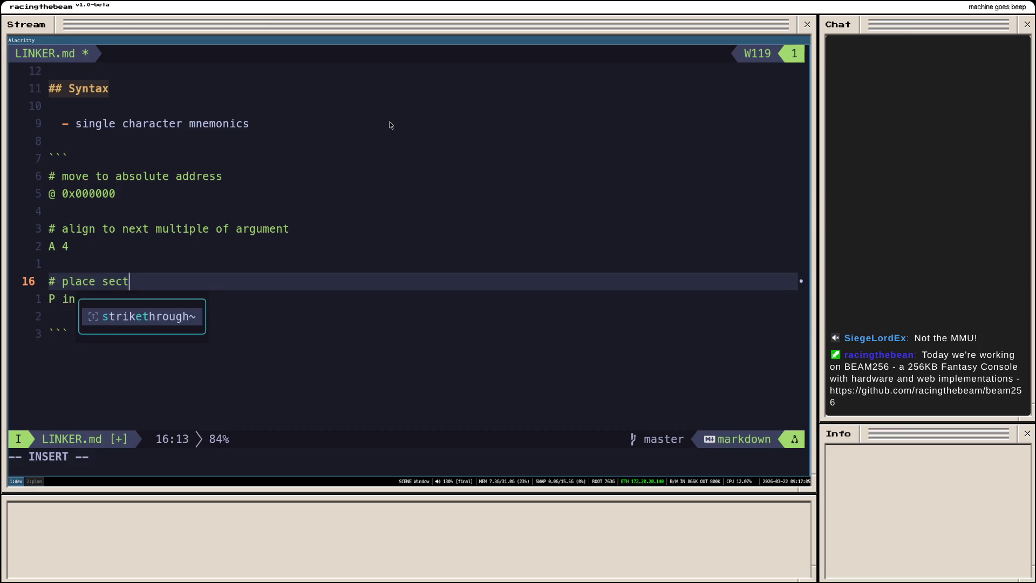
type("ion")
key("Escape")
type(":w")
key("Return")
Step: Open a fresh blank entry line below P init in the code block
key("j")
key("o")
key("Return")
type("#")
key("BackSpace")
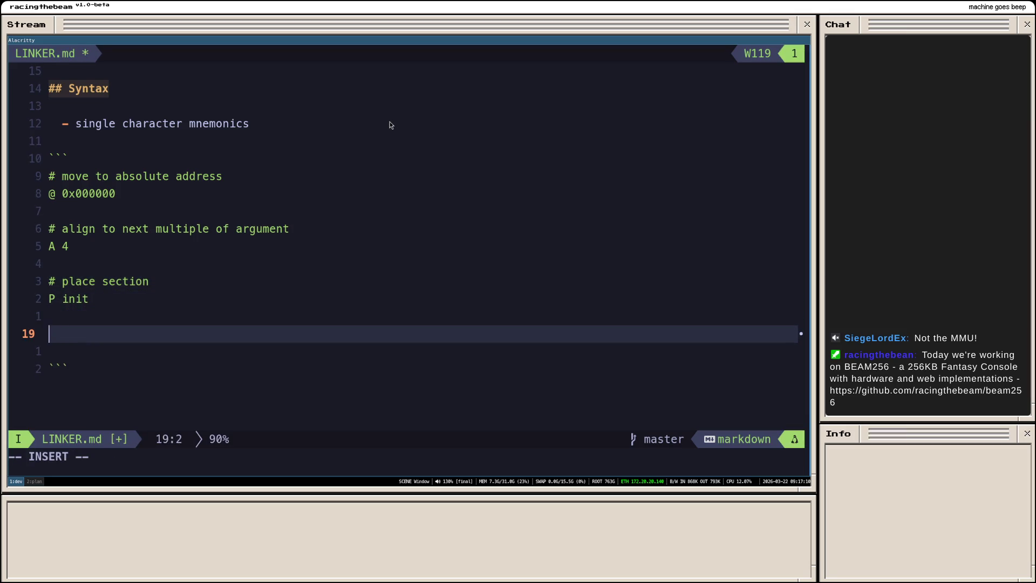